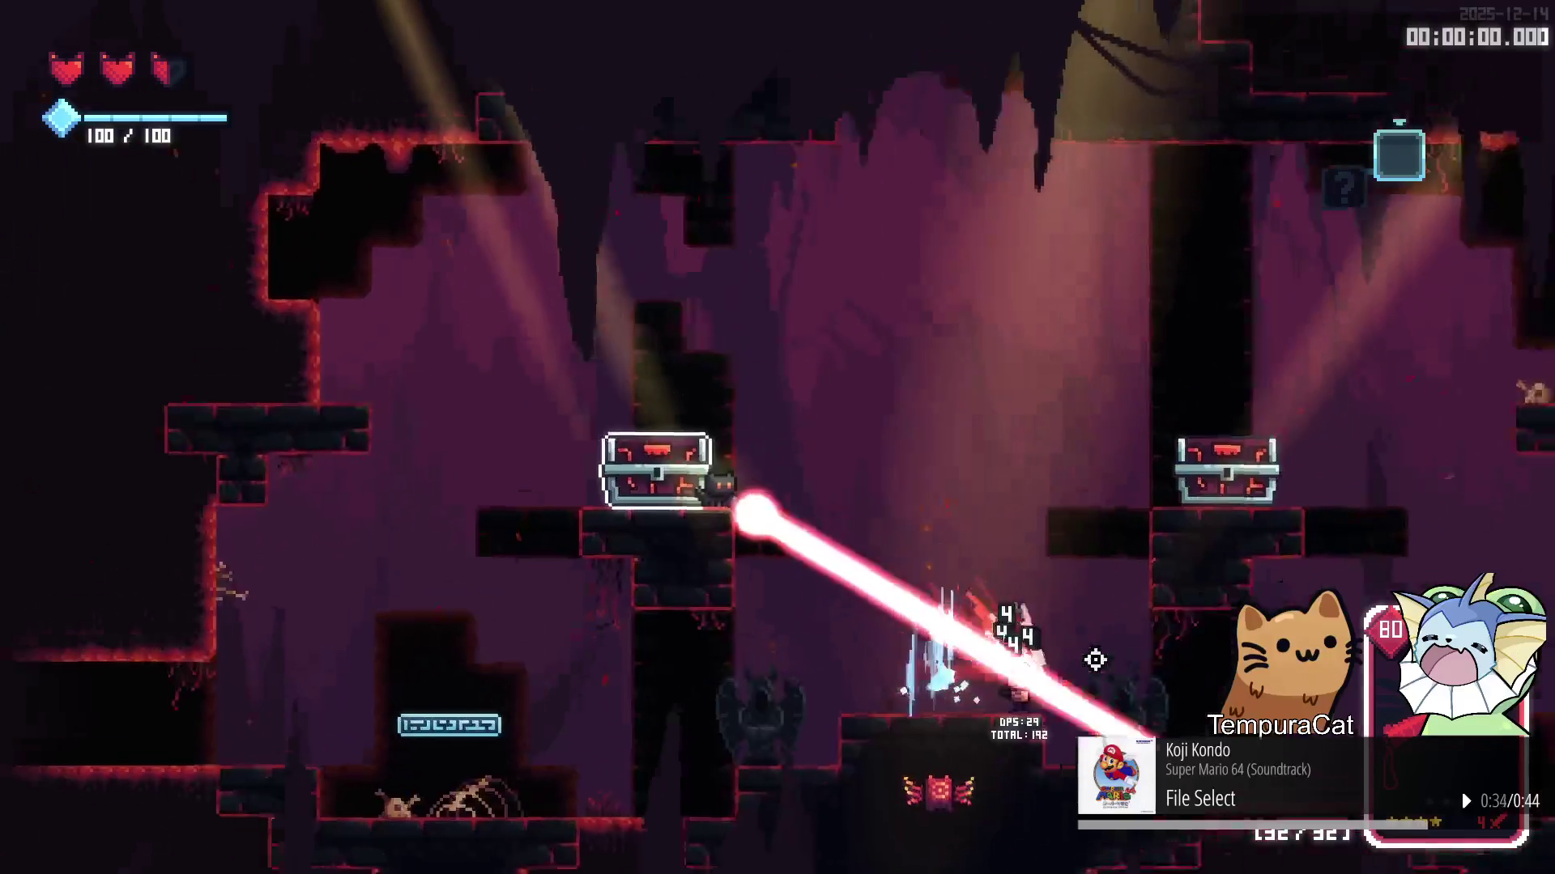
# Fire the laser at the DPS dummies from the debug menu, then return to the Godot script editor
pyautogui.press('`')
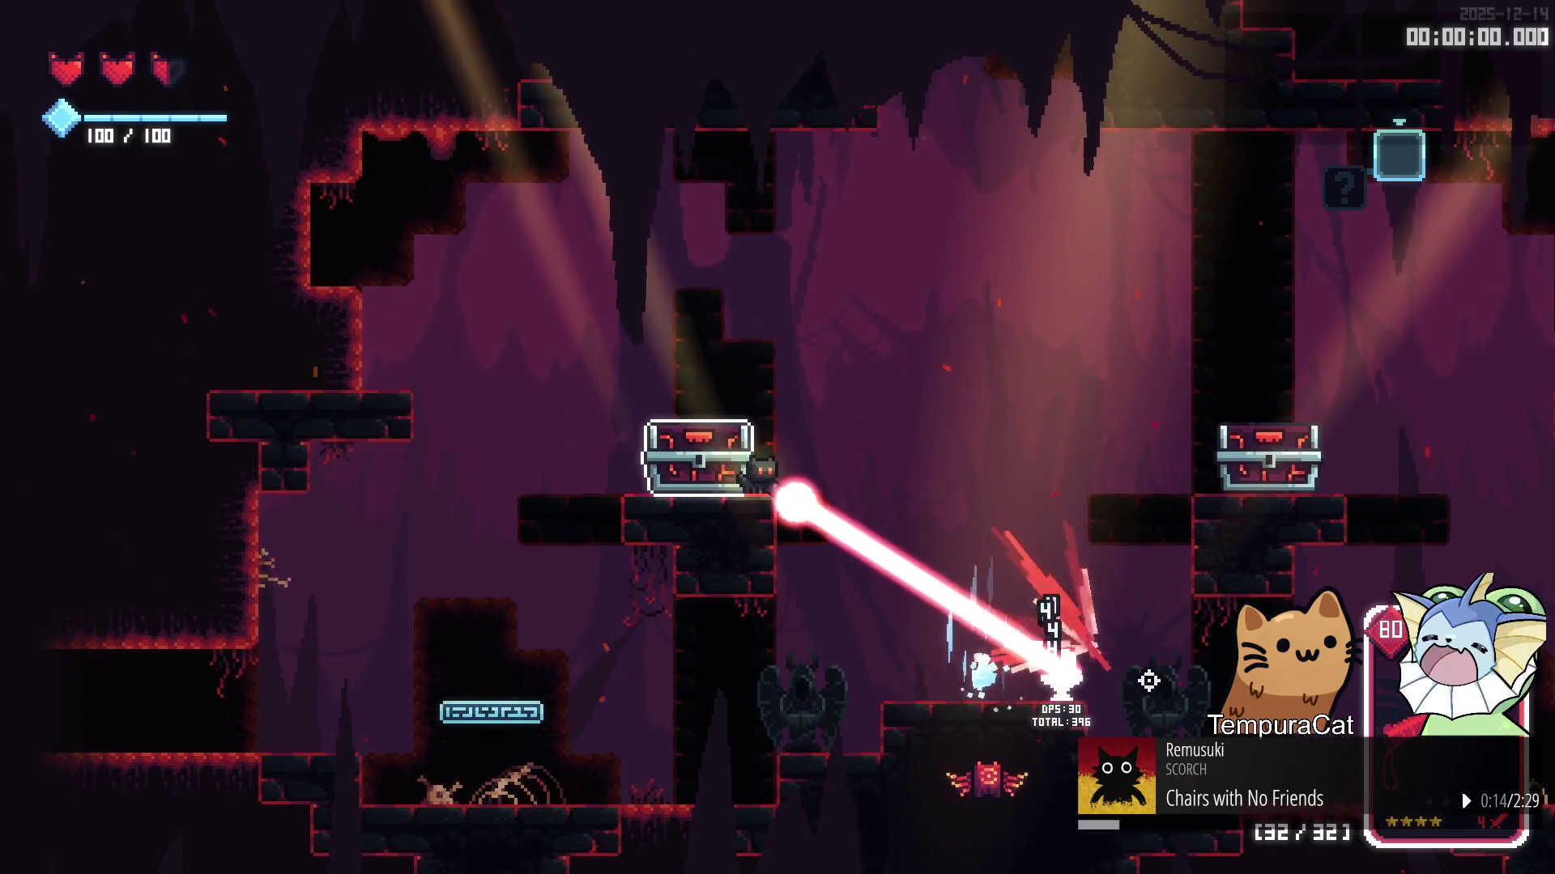
pyautogui.hotkey('alt', 'Tab')
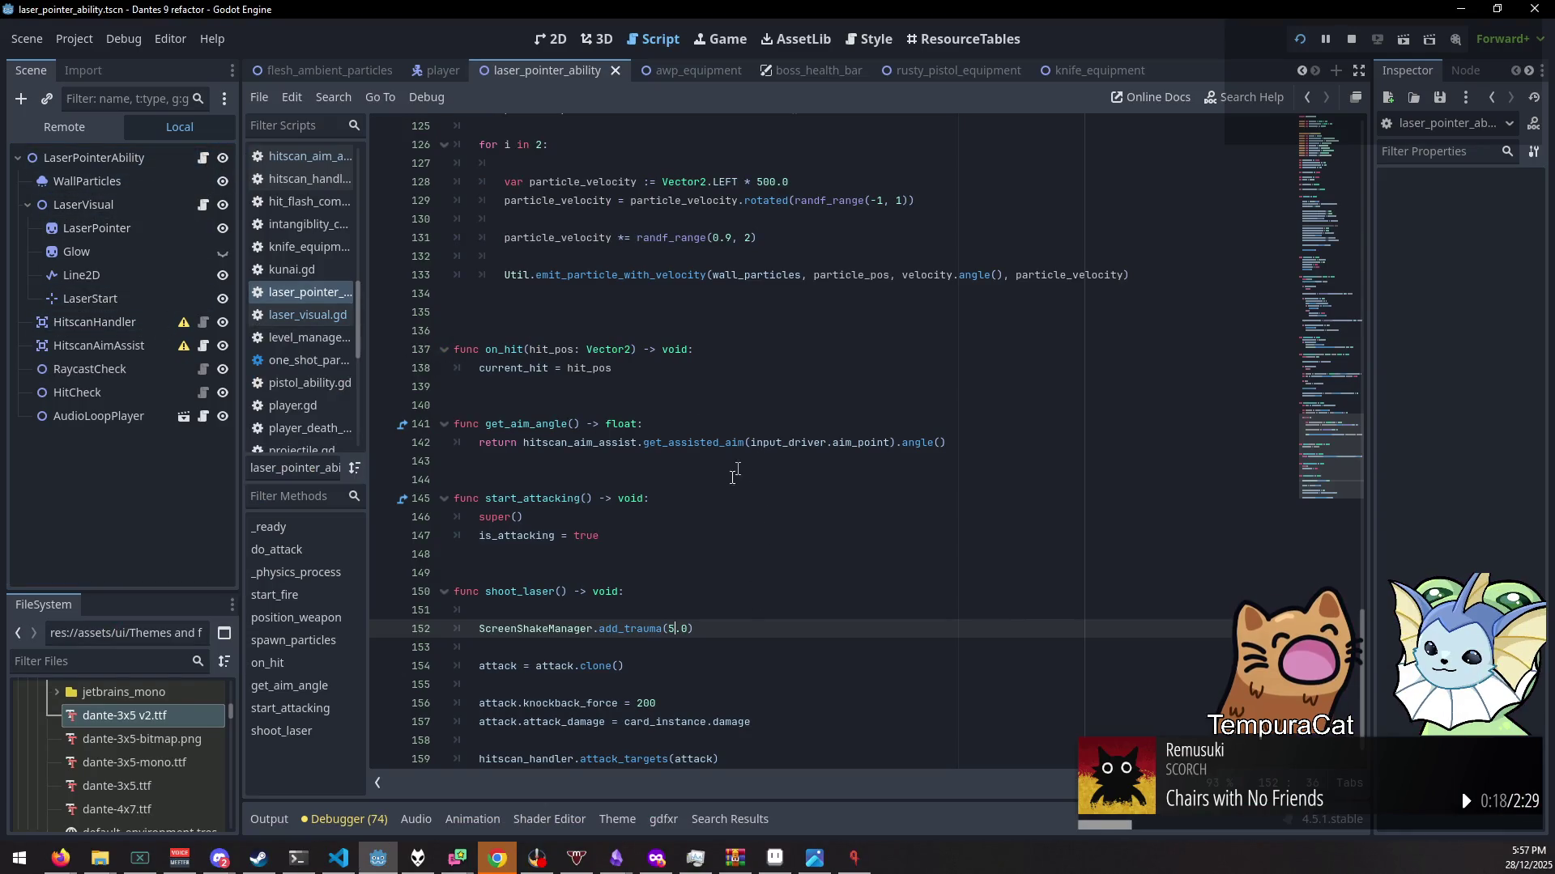
# Read through laser_pointer_ability.gd around start_fire, lines 84–134
pyautogui.scroll(3)
pyautogui.click(634, 462)
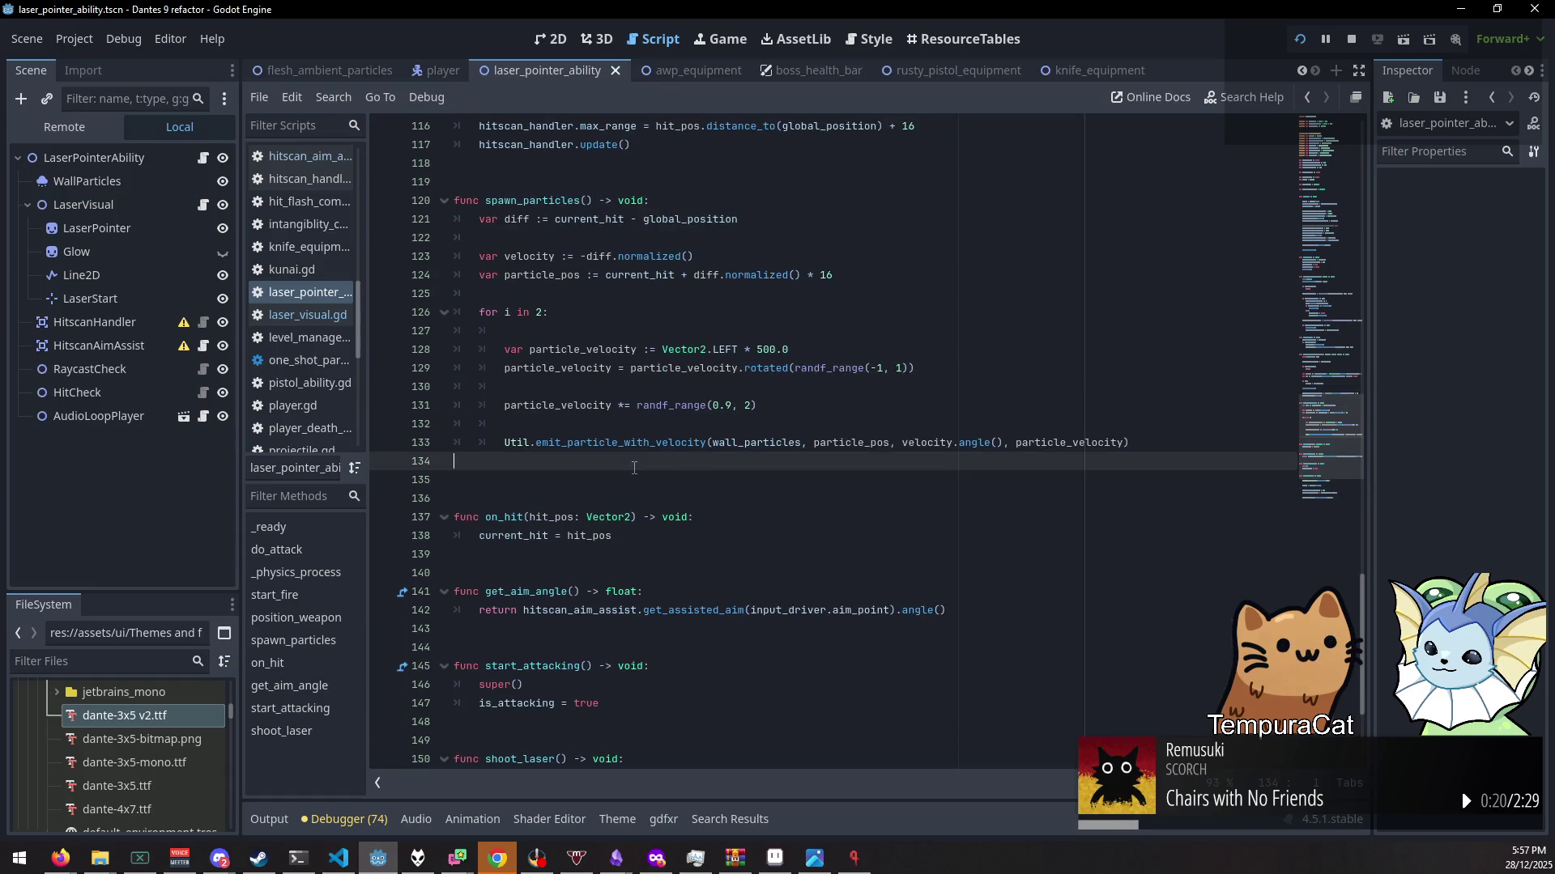
pyautogui.scroll(3)
pyautogui.scroll(3)
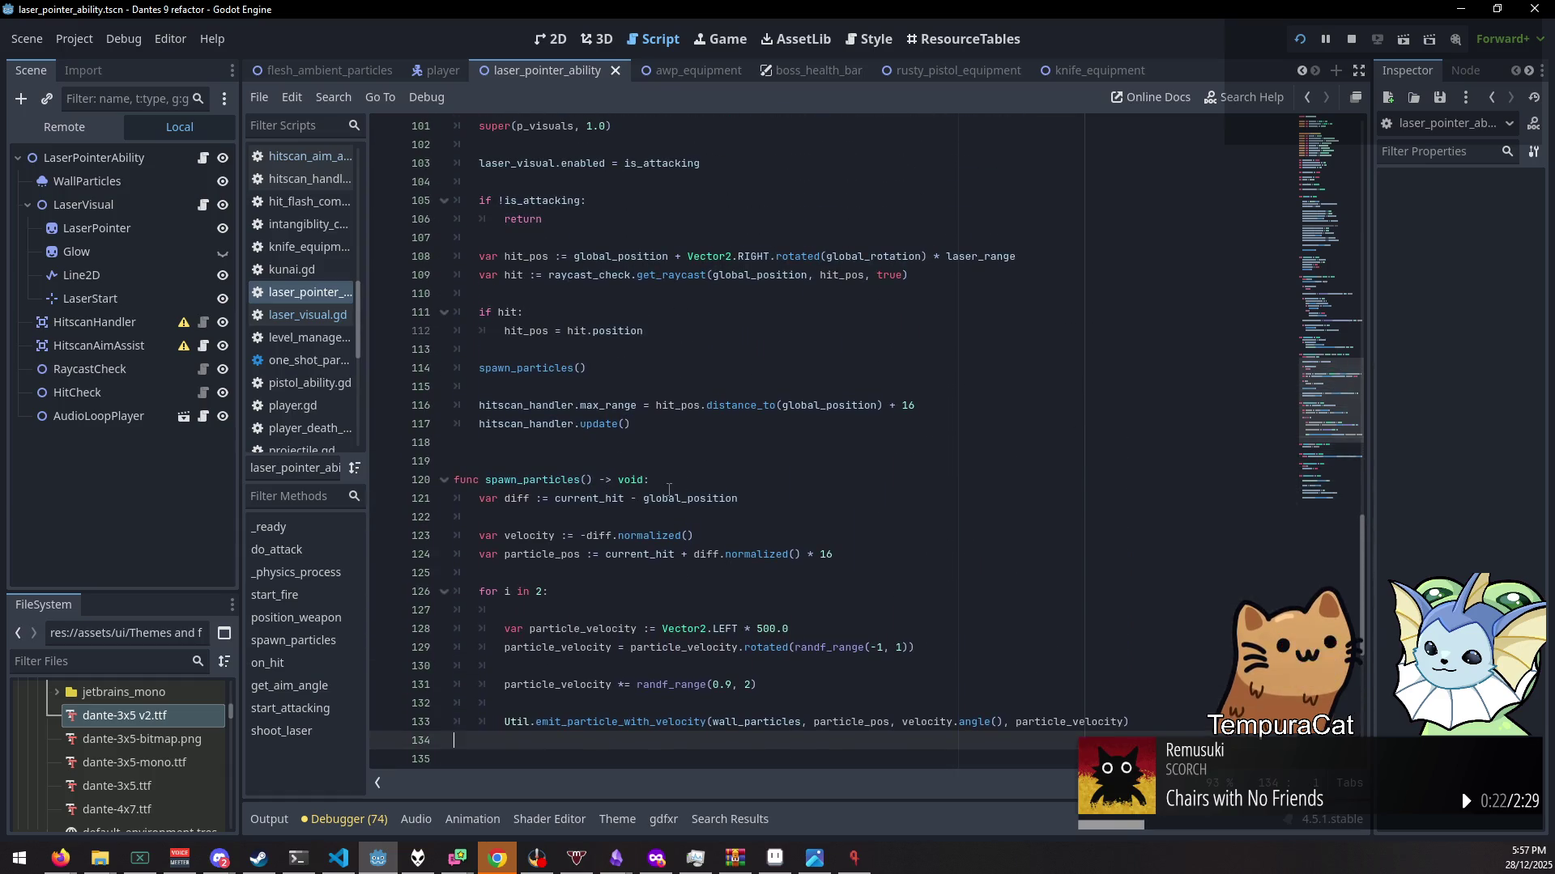
pyautogui.click(669, 515)
pyautogui.press('Up')
pyautogui.press('Up')
pyautogui.press('Up')
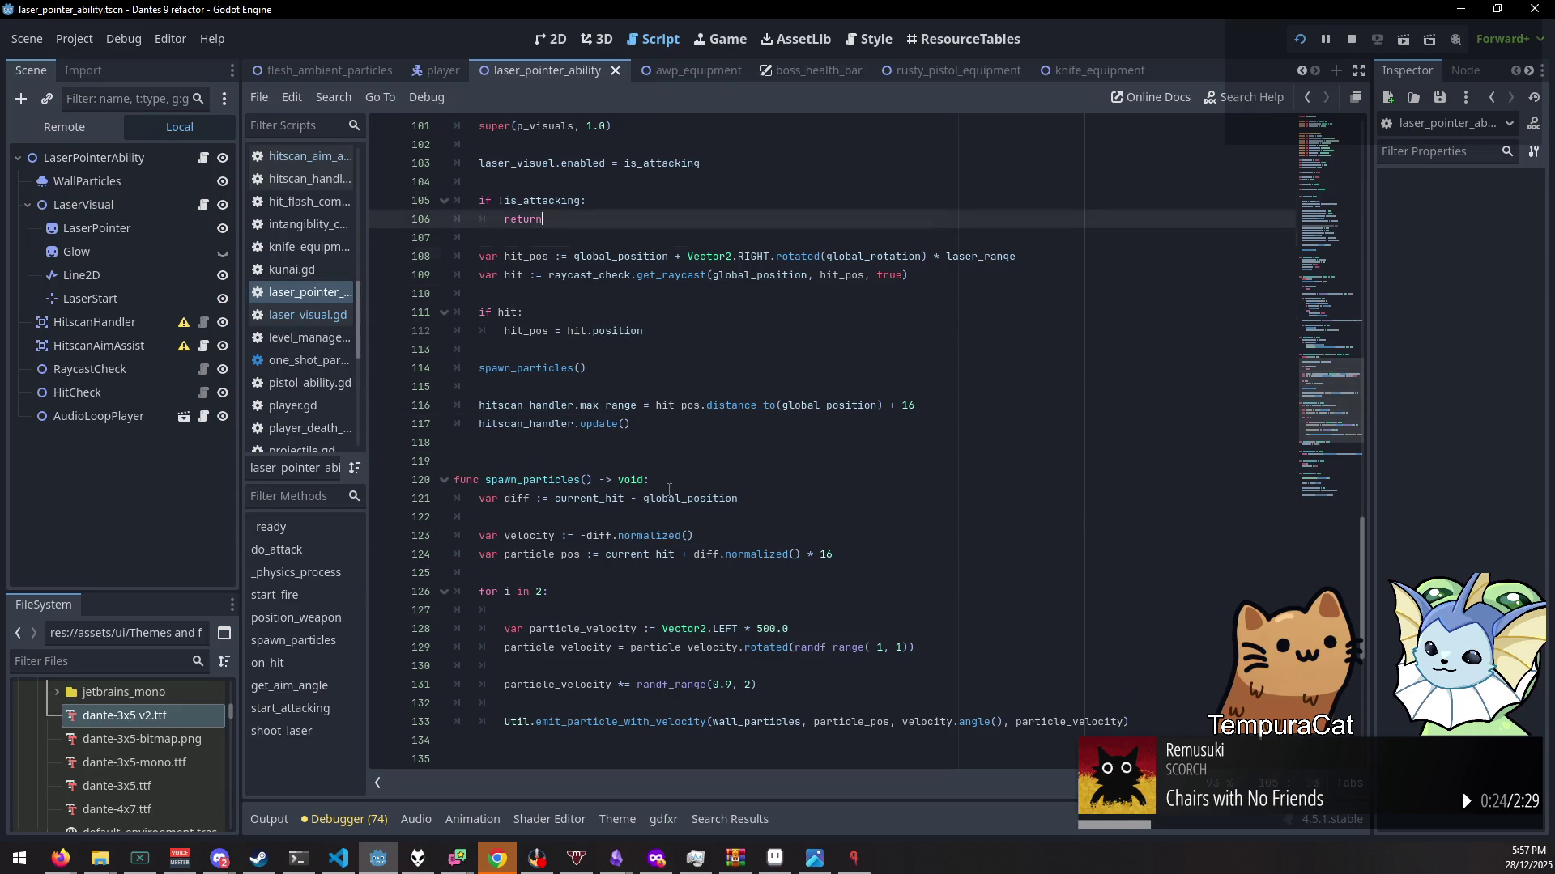
pyautogui.press('Down')
pyautogui.press('Down')
pyautogui.press('Down')
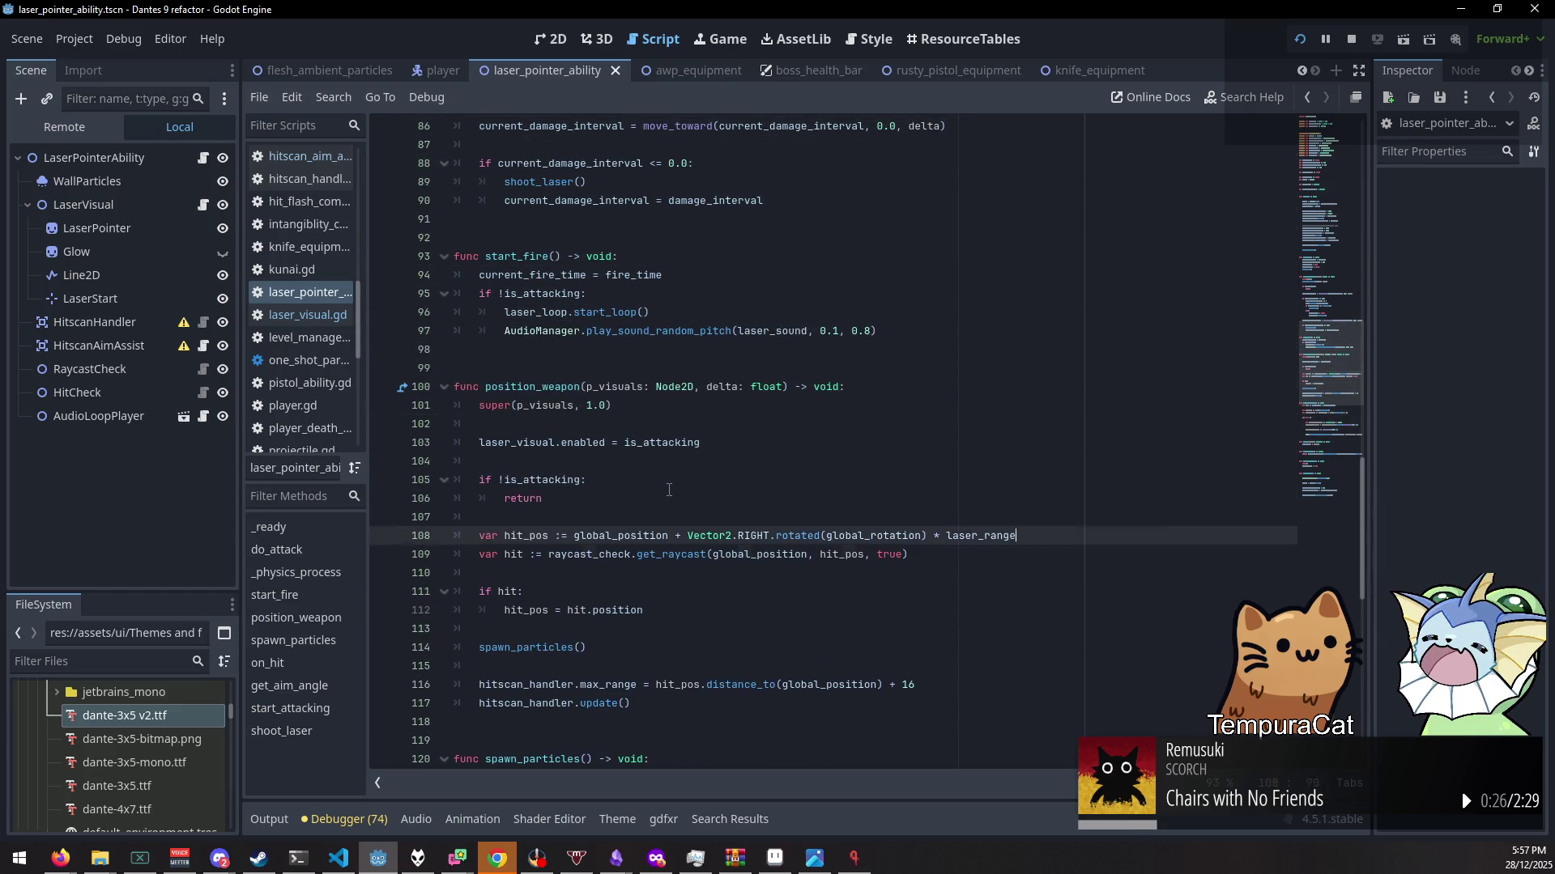
pyautogui.press('Up')
pyautogui.press('Up')
pyautogui.press('Up')
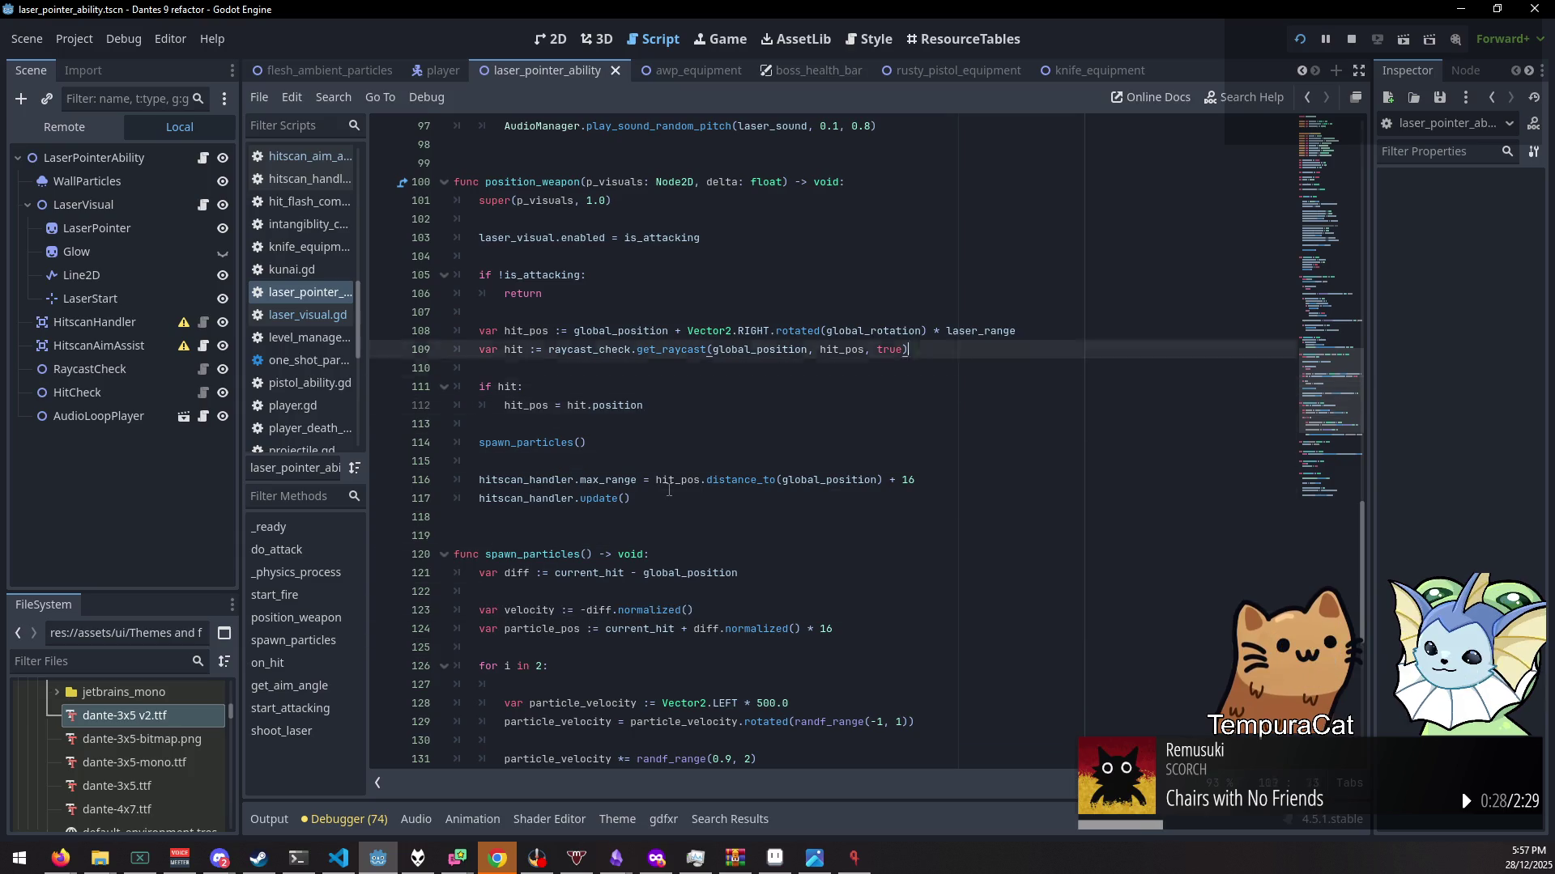
# Read laser_visual.gd, checking the hit_pos = pos line and the on_hit function
pyautogui.click(308, 315)
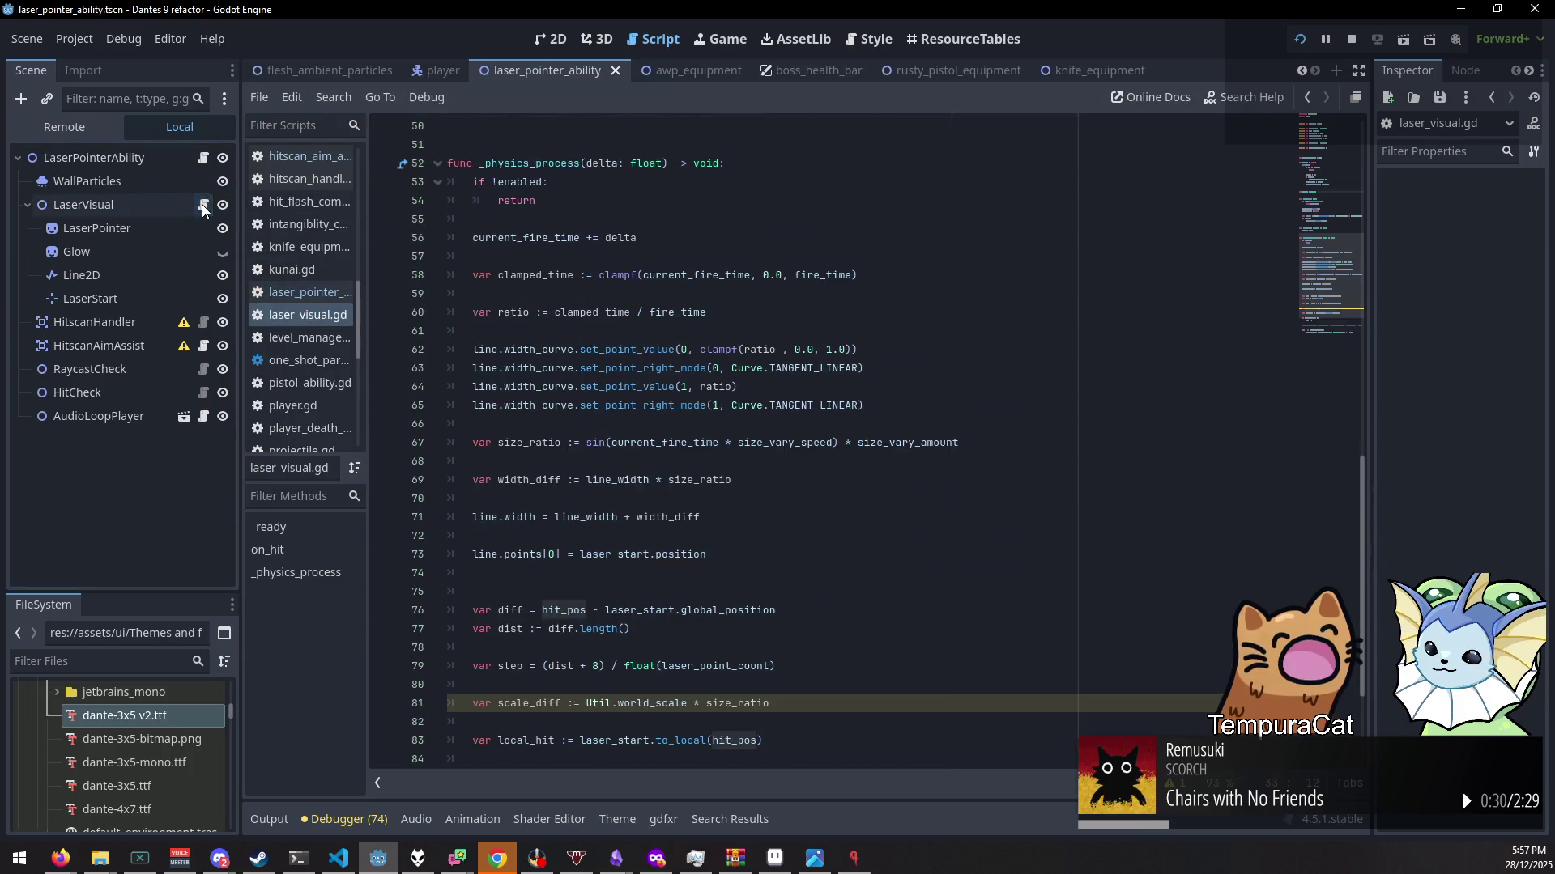
pyautogui.scroll(-3)
pyautogui.scroll(3)
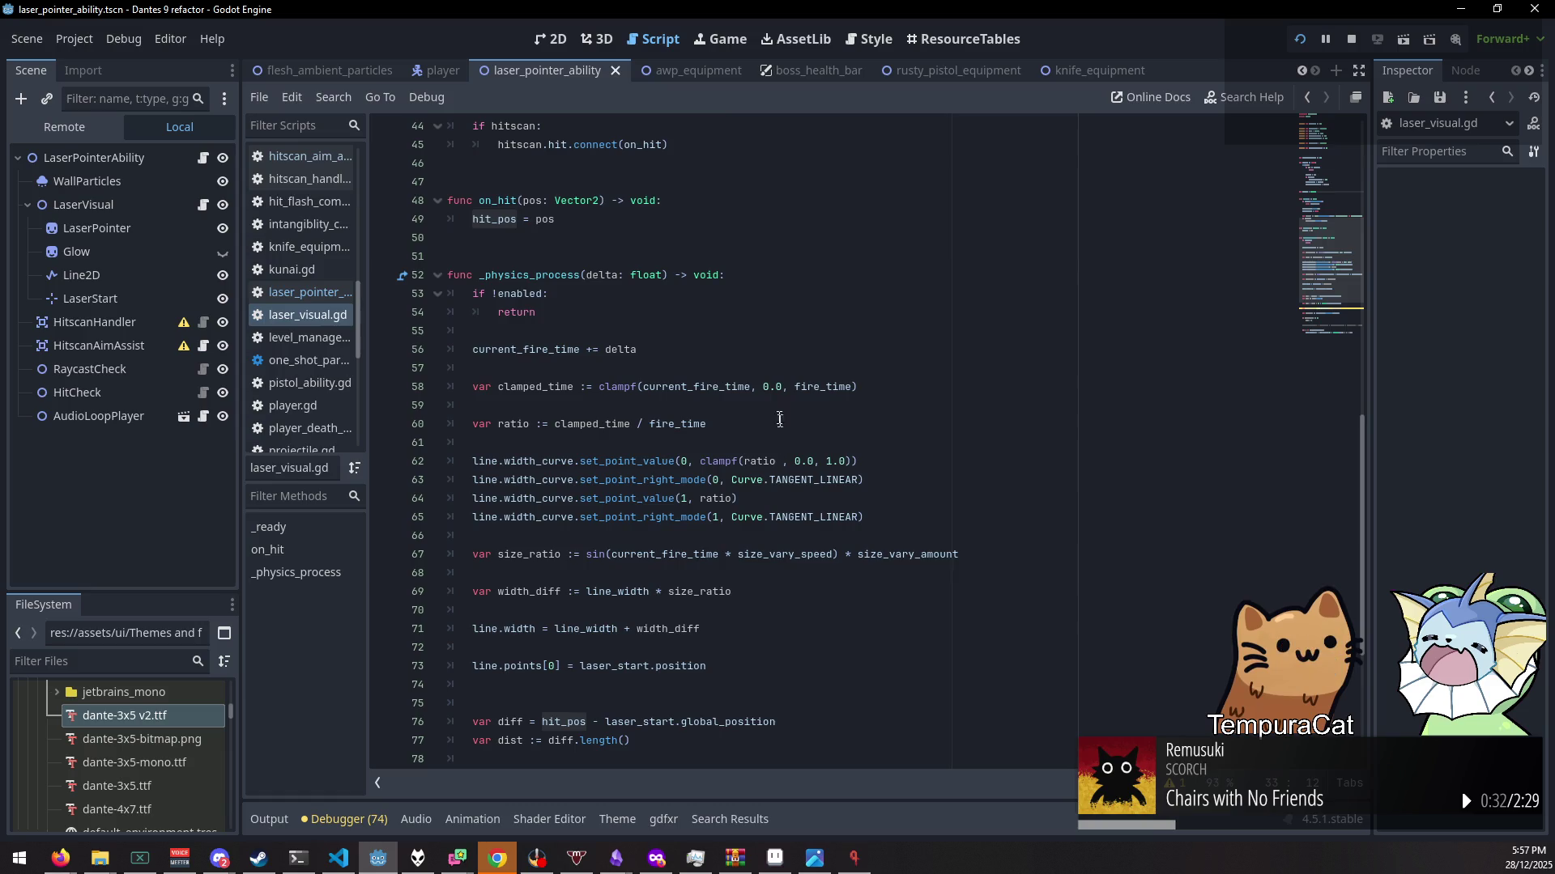
pyautogui.click(637, 391)
pyautogui.scroll(3)
pyautogui.click(737, 480)
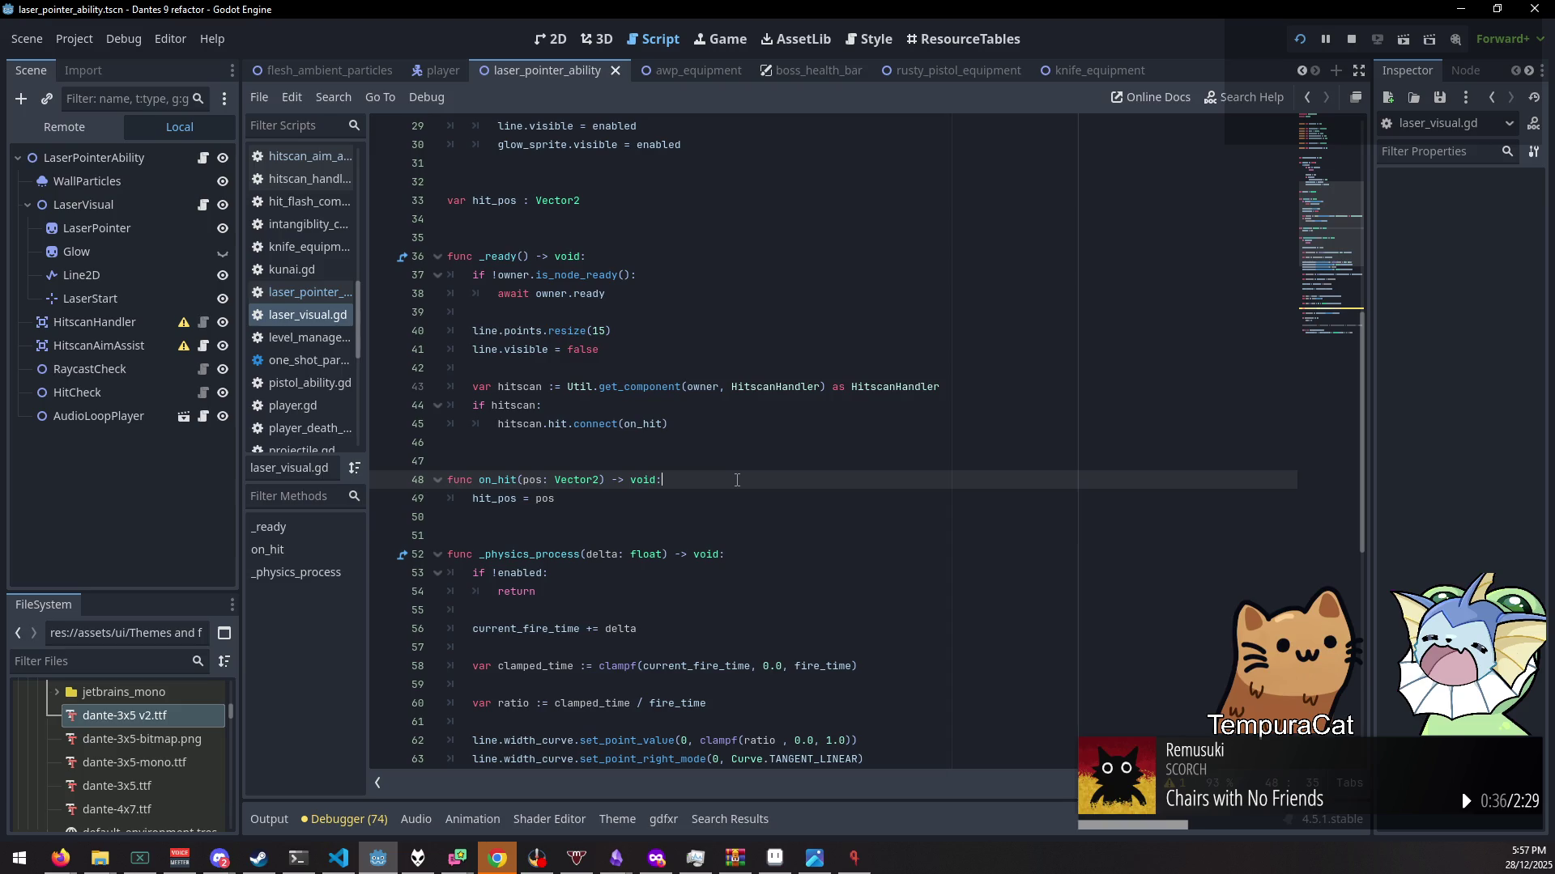
# Compare the LaserPointerAbility and LaserVisual scripts once more before moving to VS Code
pyautogui.click(201, 156)
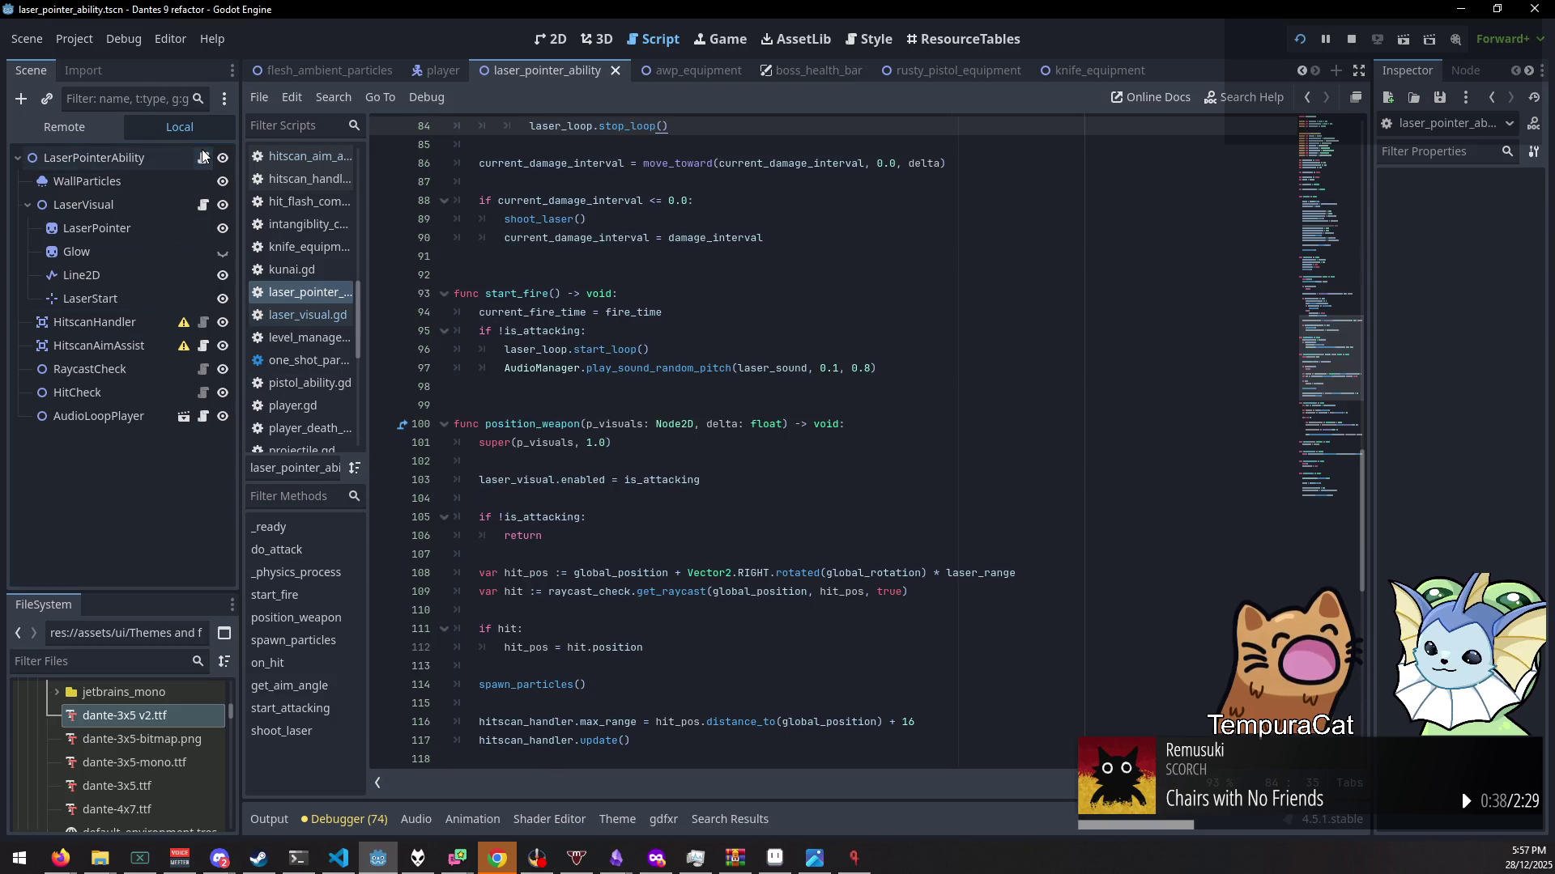
pyautogui.scroll(-3)
pyautogui.scroll(-3)
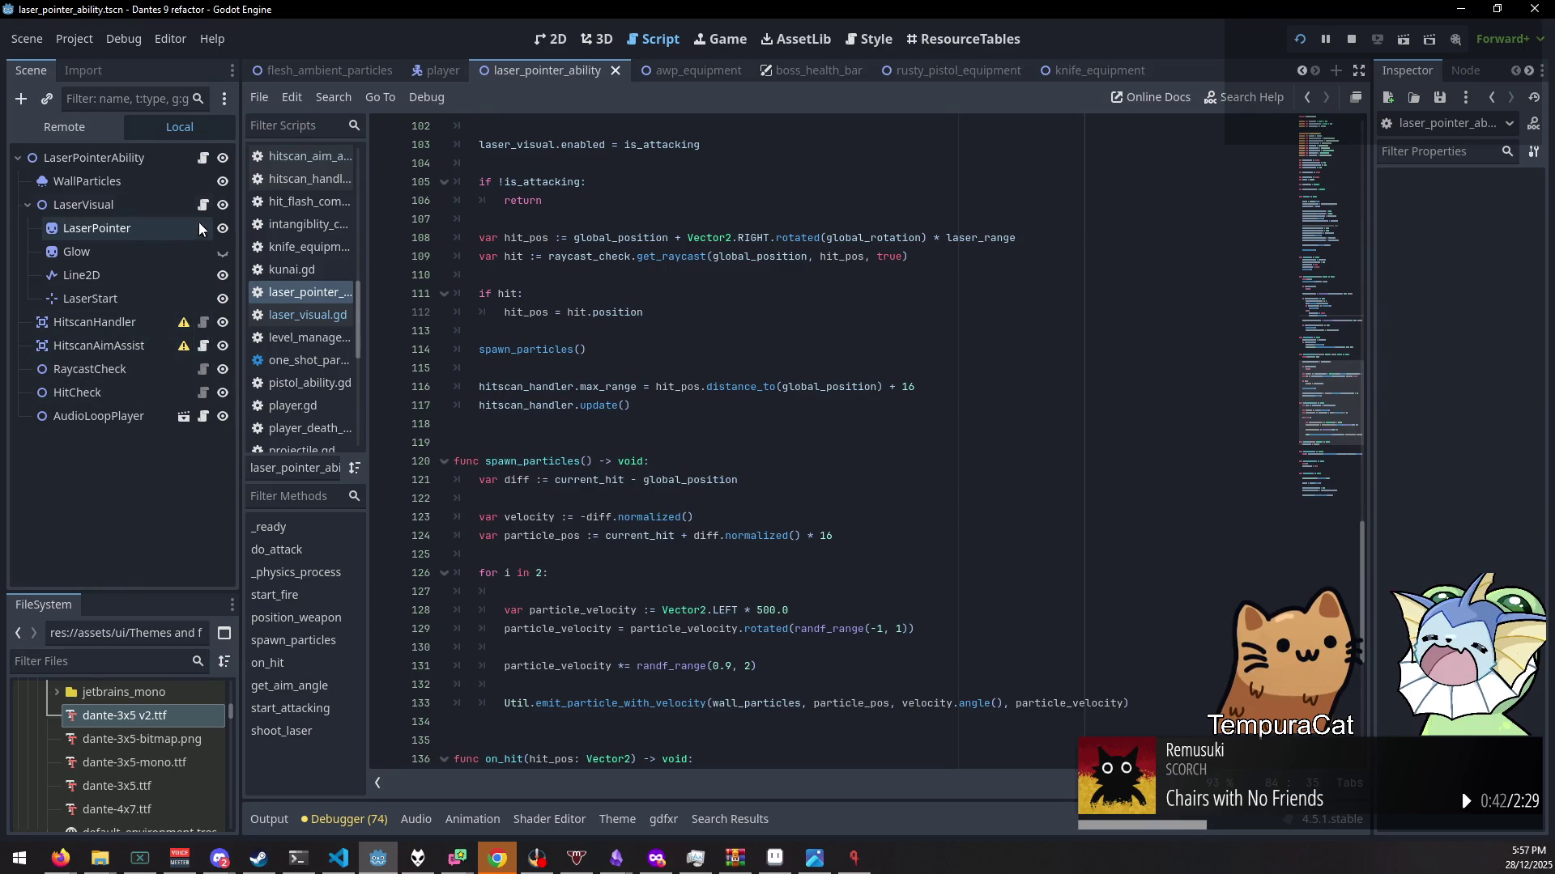
pyautogui.click(203, 206)
pyautogui.scroll(-3)
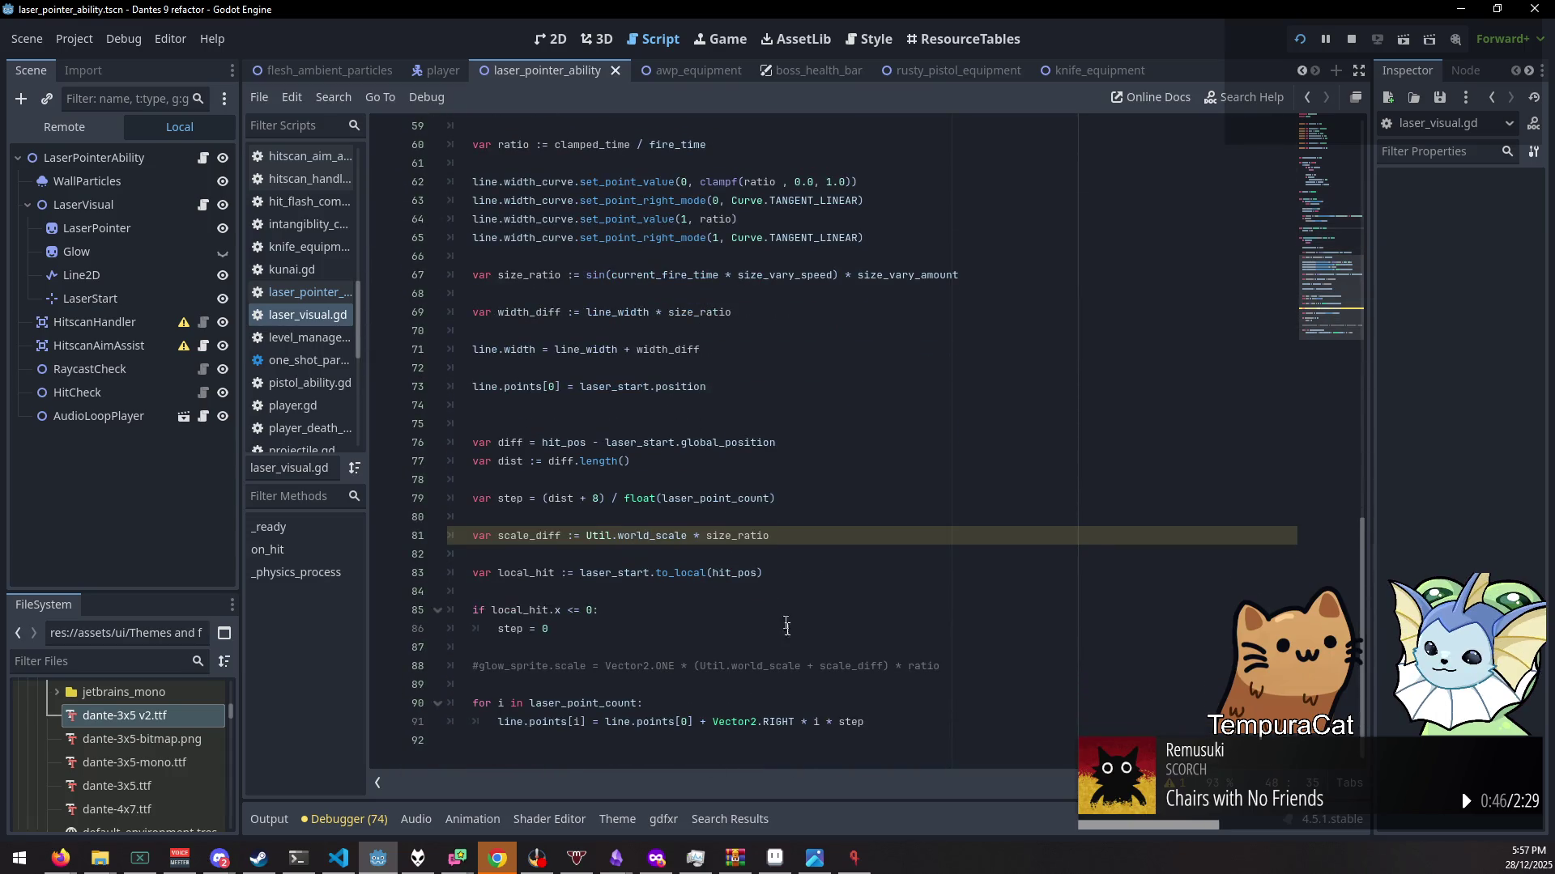
pyautogui.scroll(3)
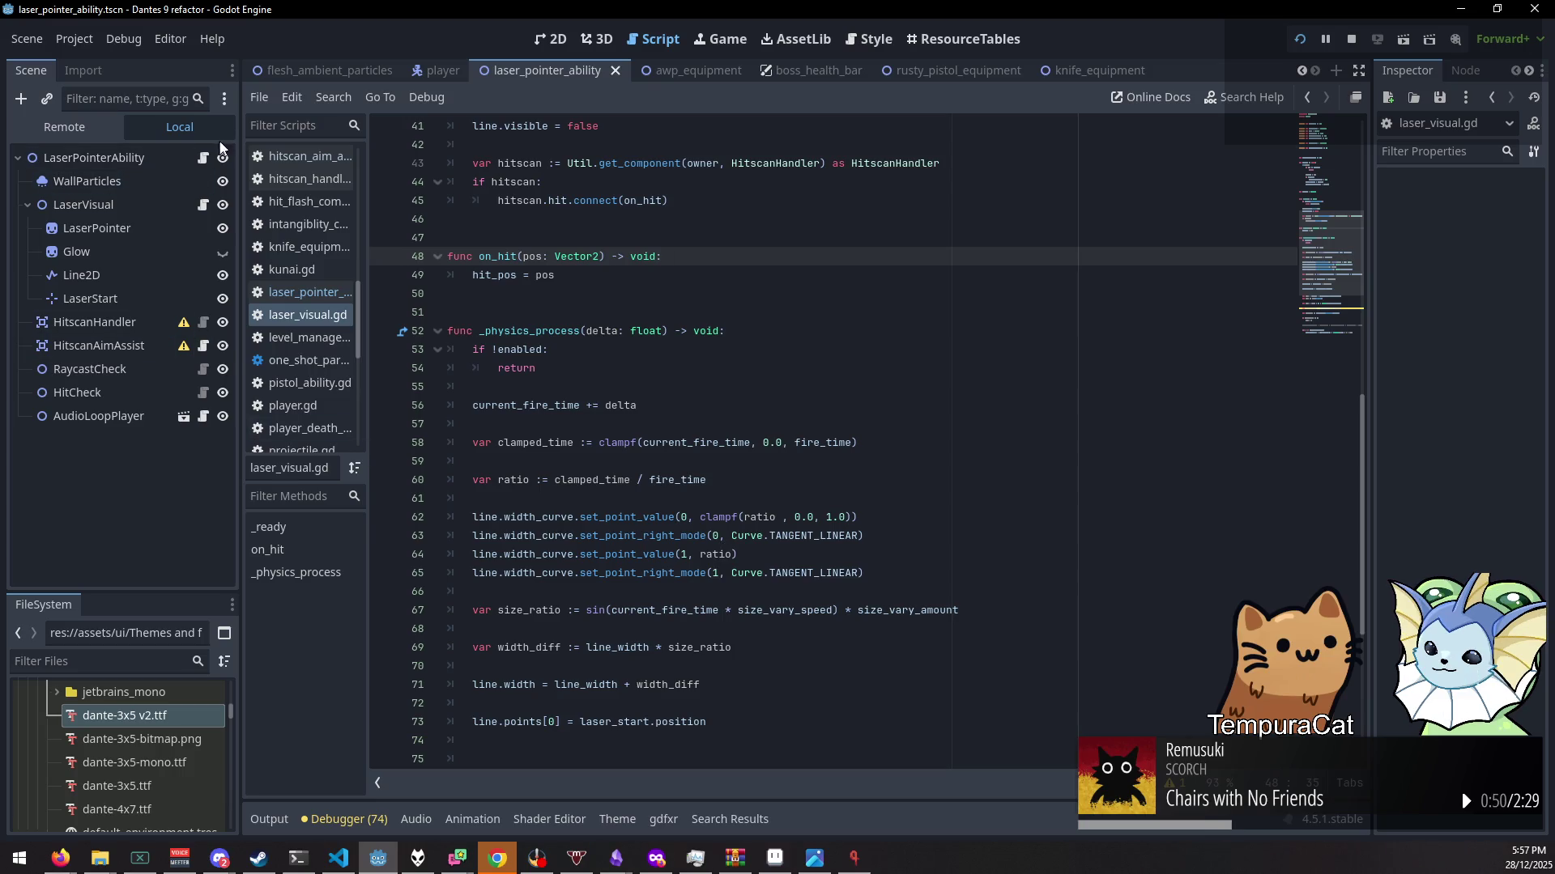
pyautogui.click(203, 159)
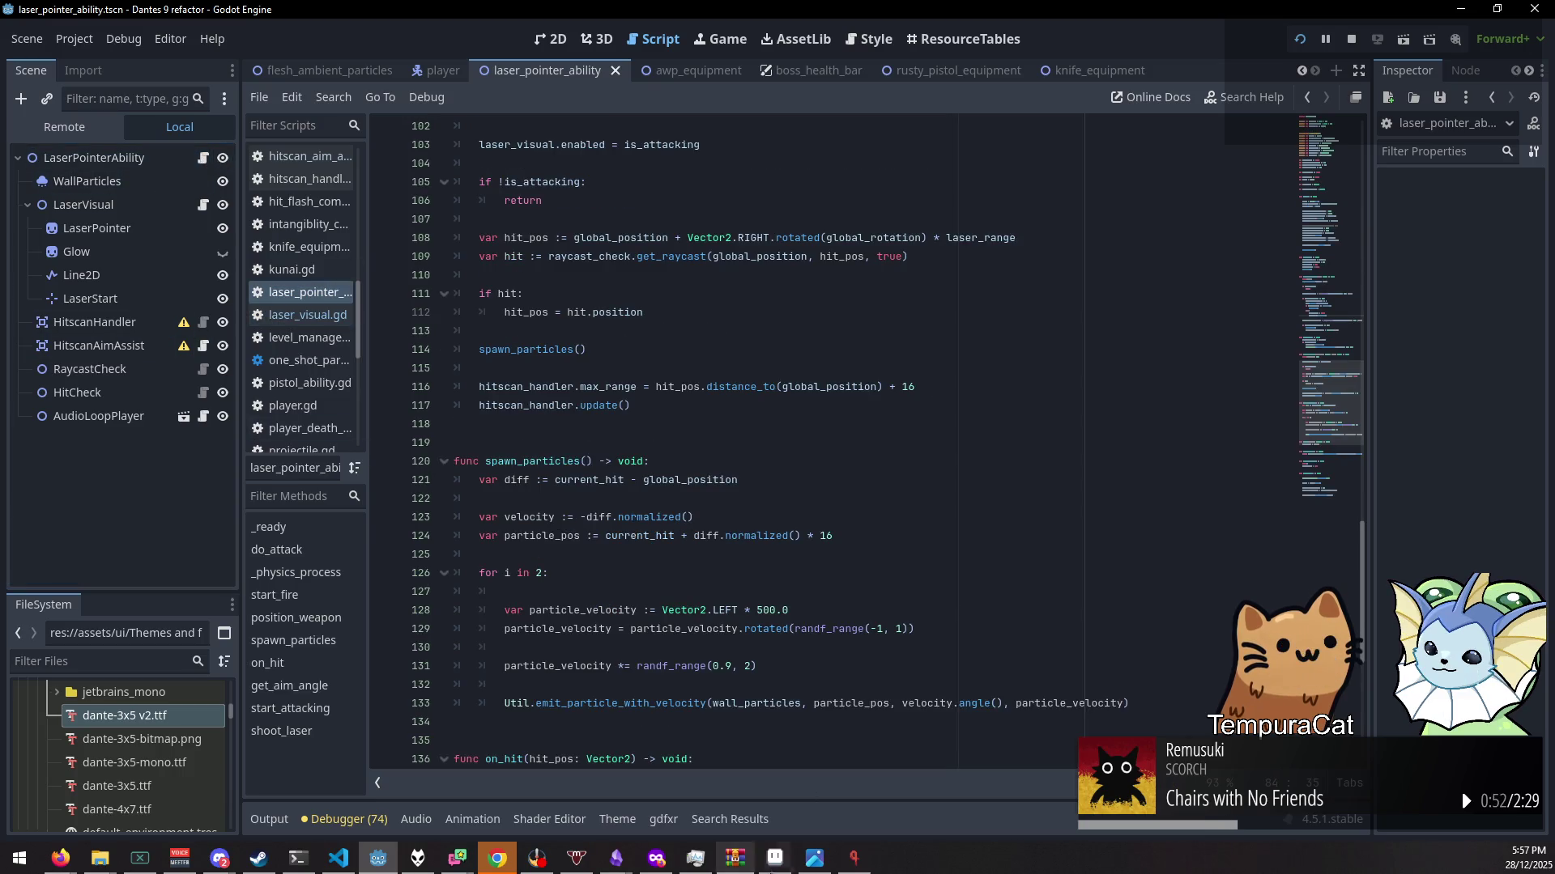
pyautogui.hotkey('alt', 'Tab')
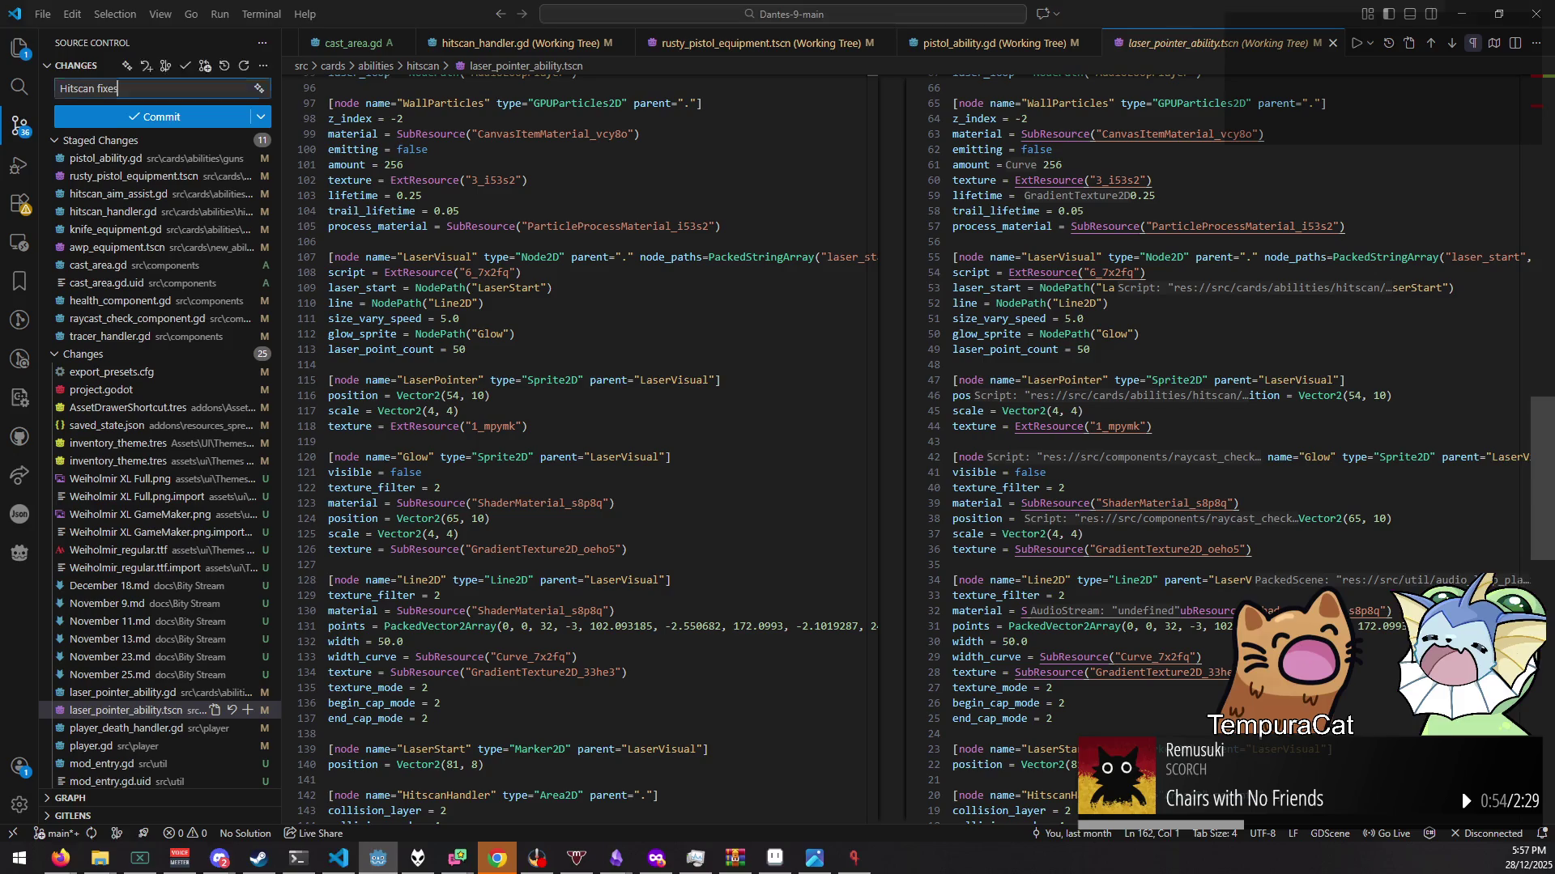
# Review the diffs and stage laser_pointer_ability.tscn, laser_pointer_ability.gd and laser_visual.gd
pyautogui.click(245, 714)
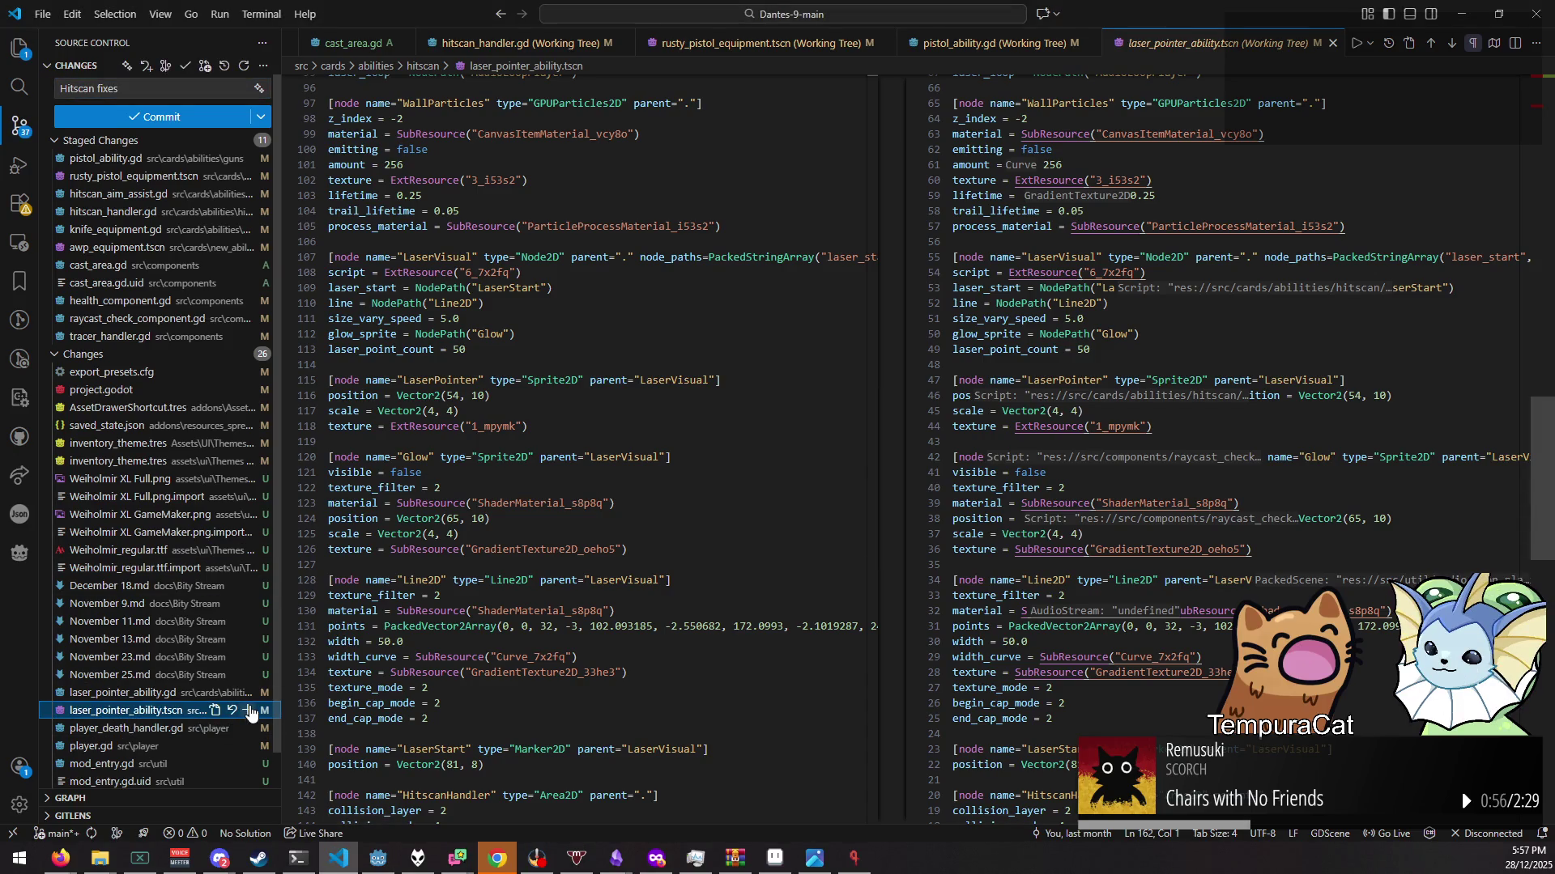
pyautogui.click(248, 710)
pyautogui.click(248, 711)
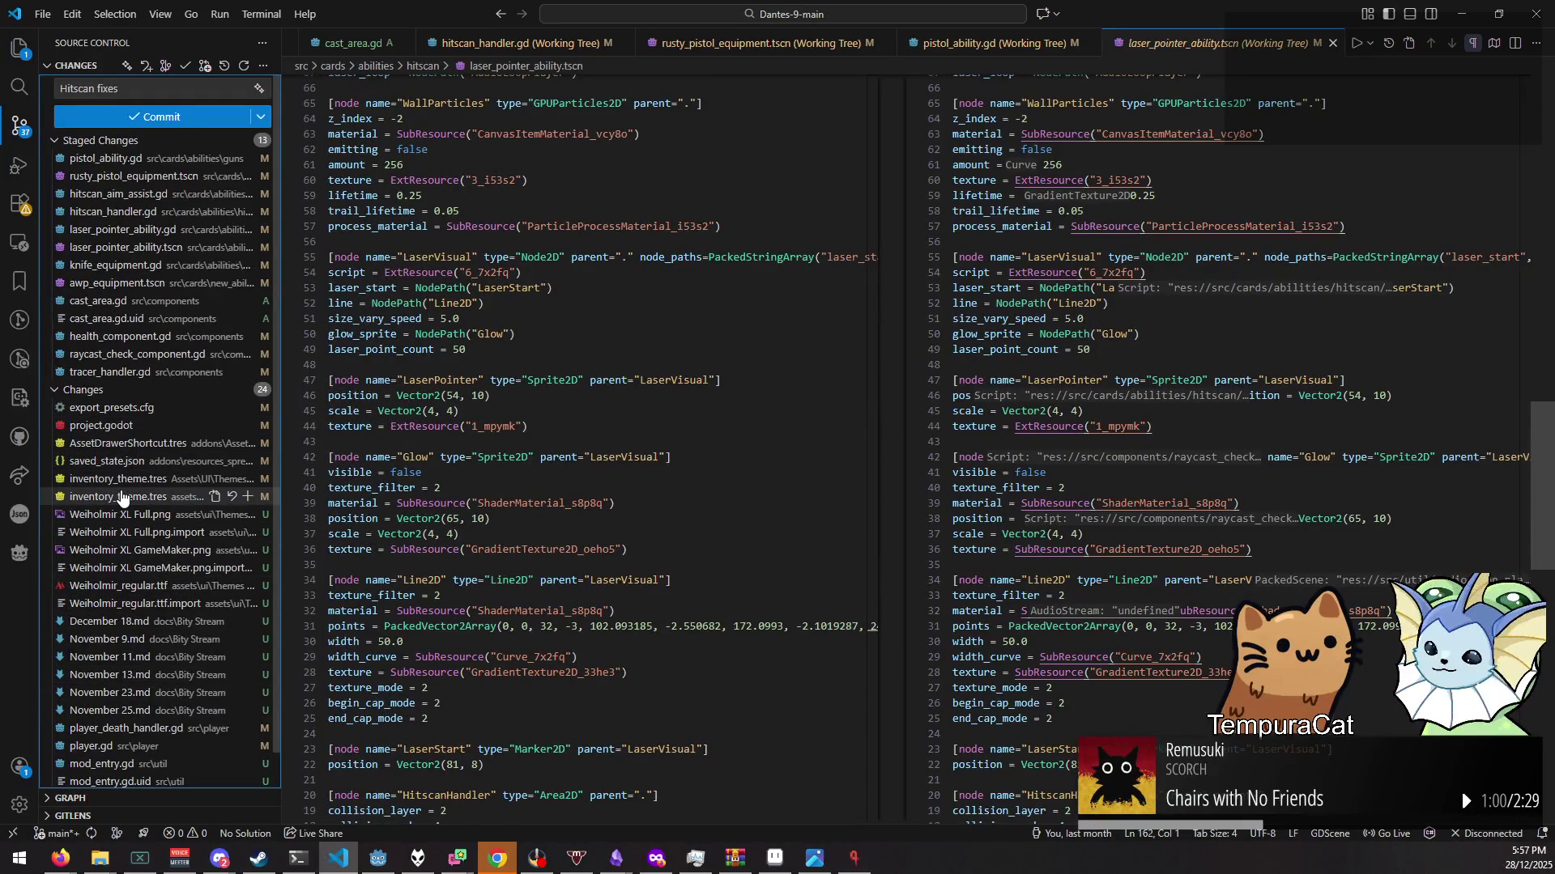
pyautogui.click(120, 731)
pyautogui.click(129, 745)
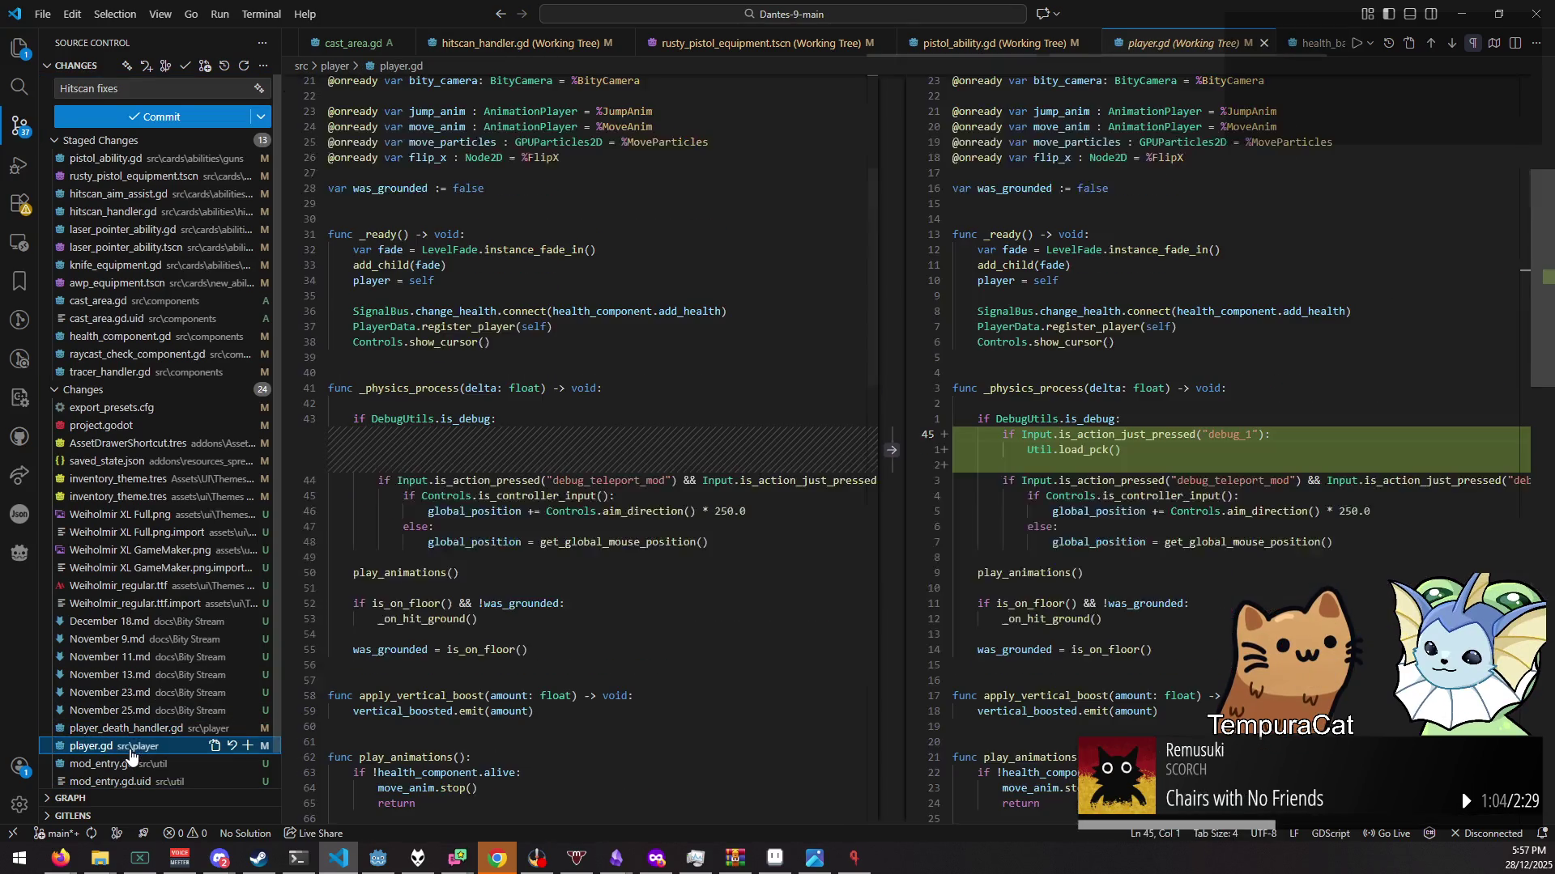
pyautogui.scroll(-3)
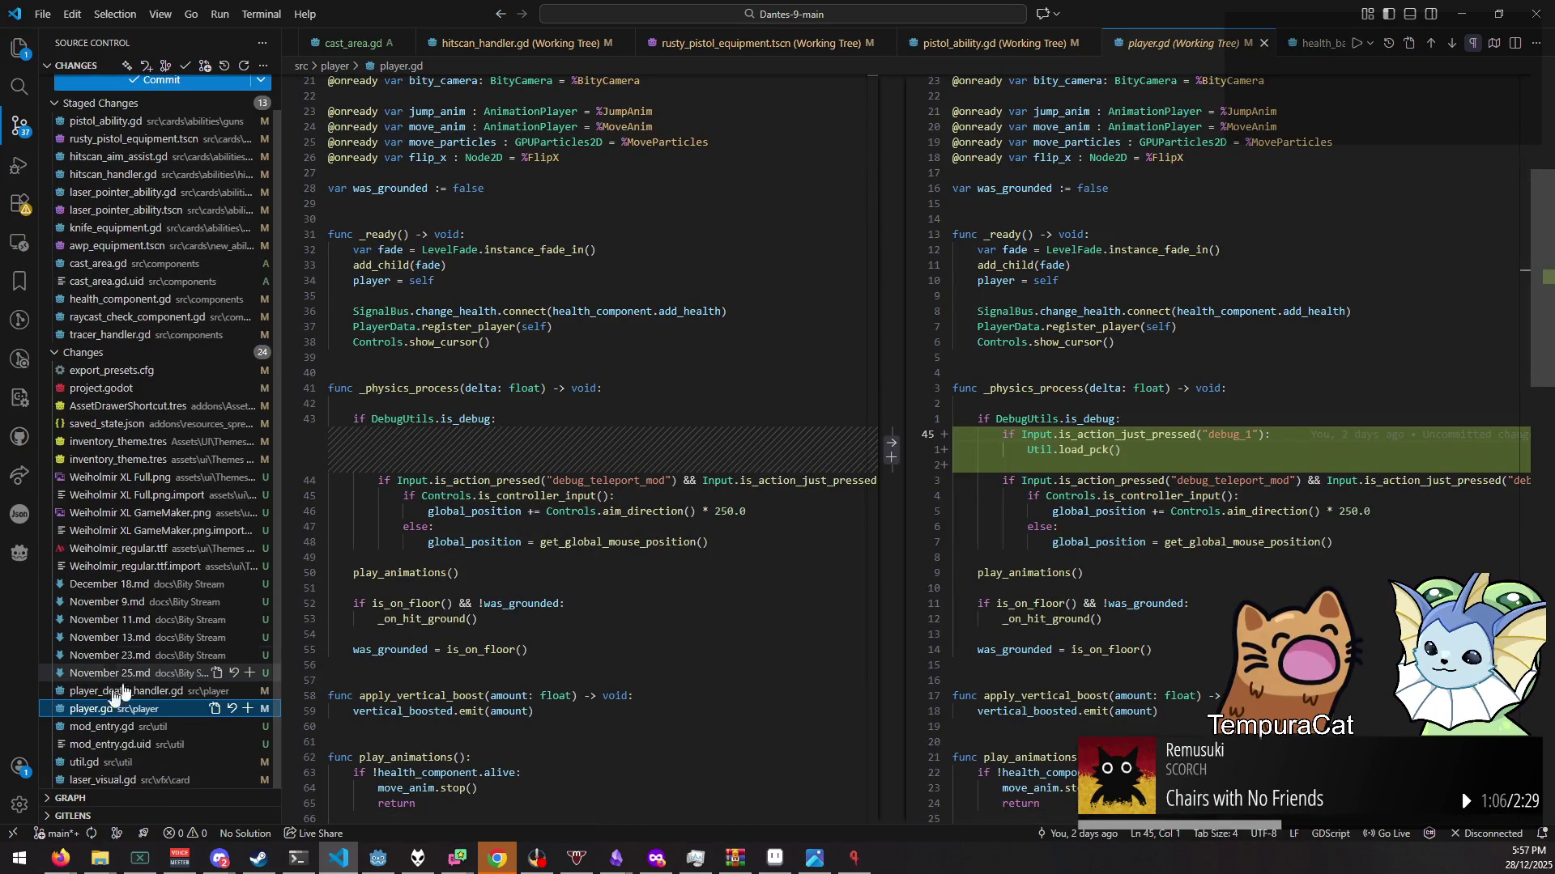
pyautogui.click(110, 782)
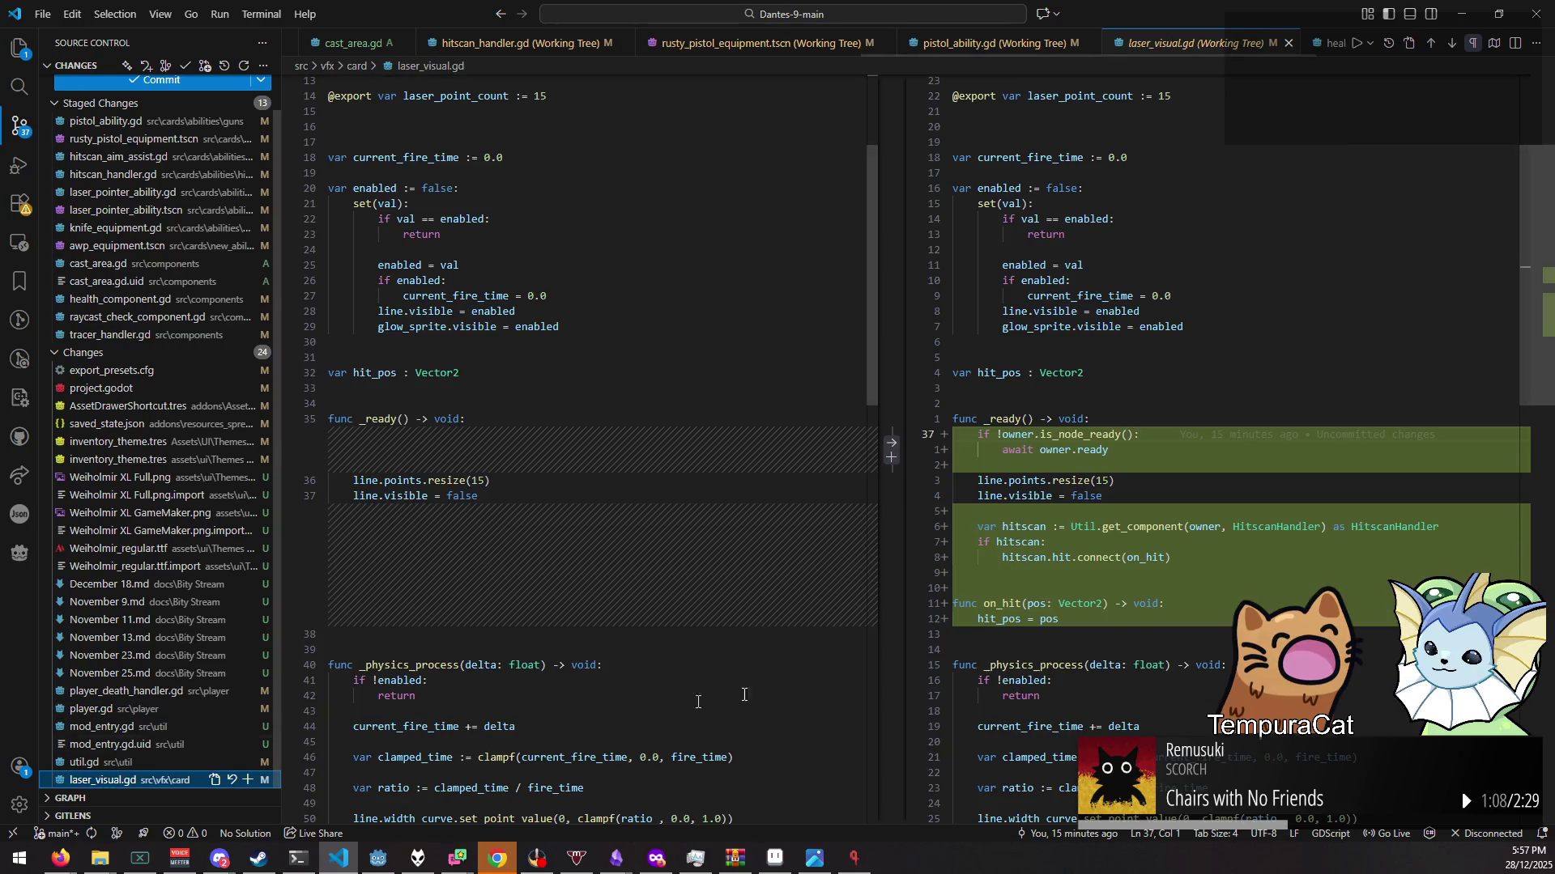
pyautogui.scroll(-3)
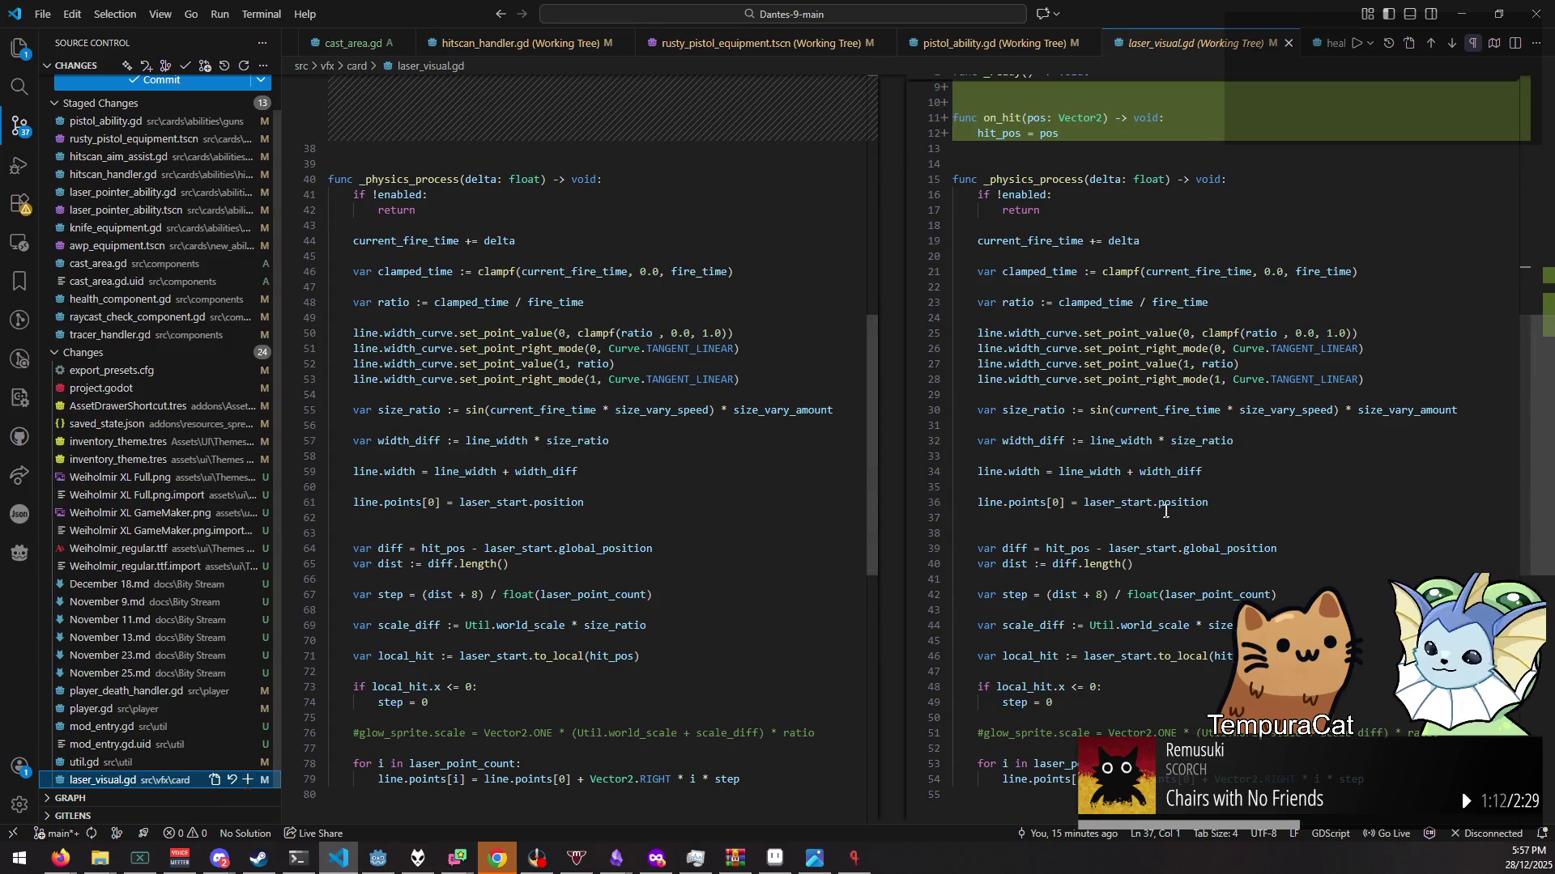
pyautogui.scroll(3)
pyautogui.click(248, 780)
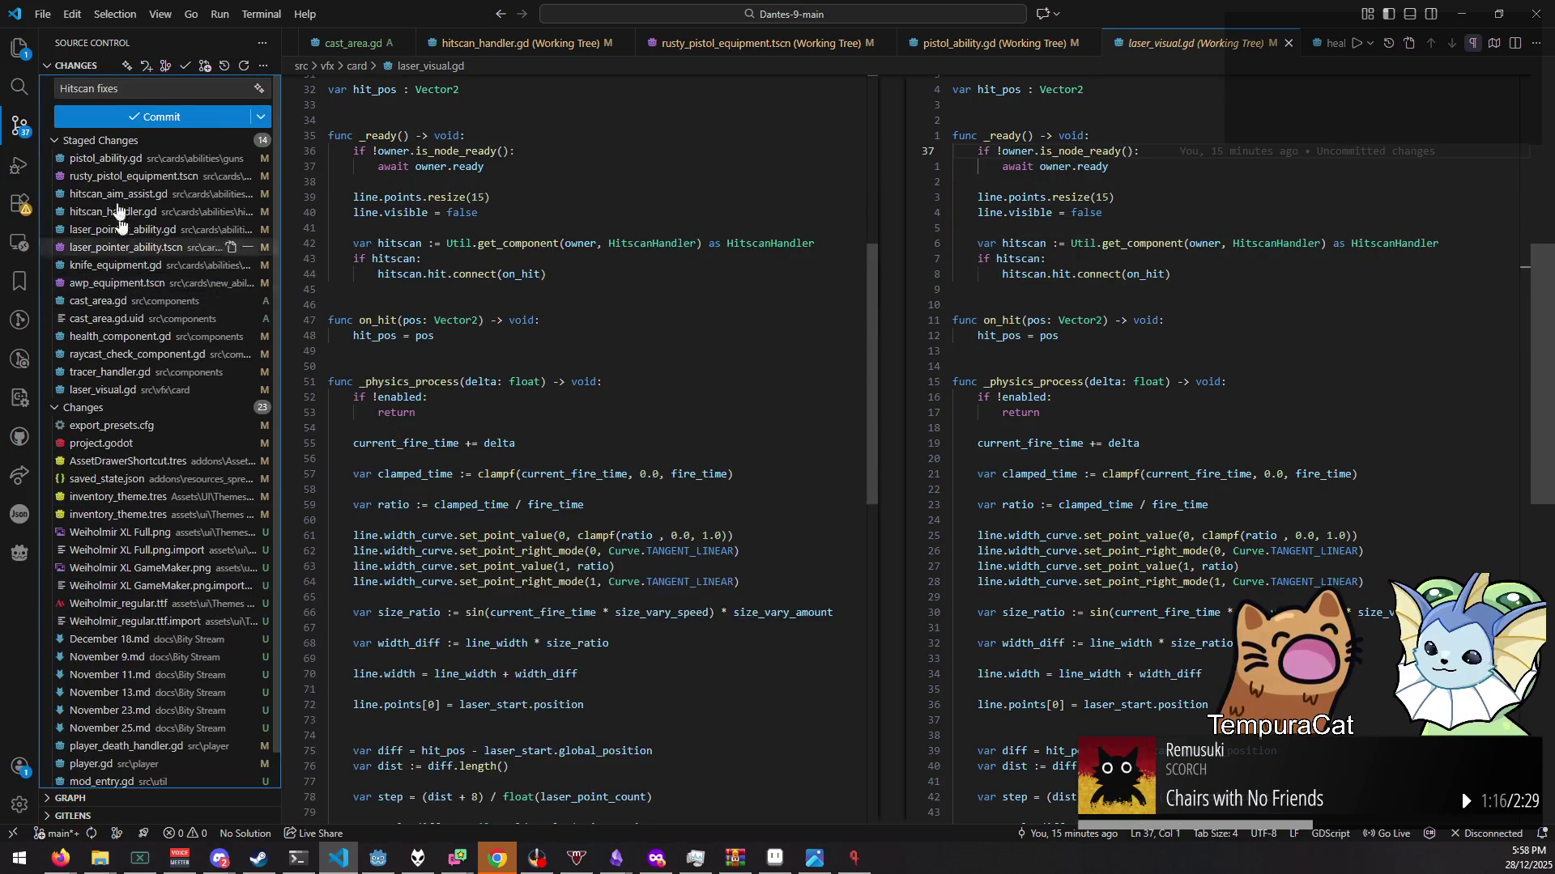
# Commit the staged changes with the message 'Awp and' and sync to the remote
pyautogui.click(153, 87)
pyautogui.hotkey('ctrl', 'a')
pyautogui.write('Awp and')
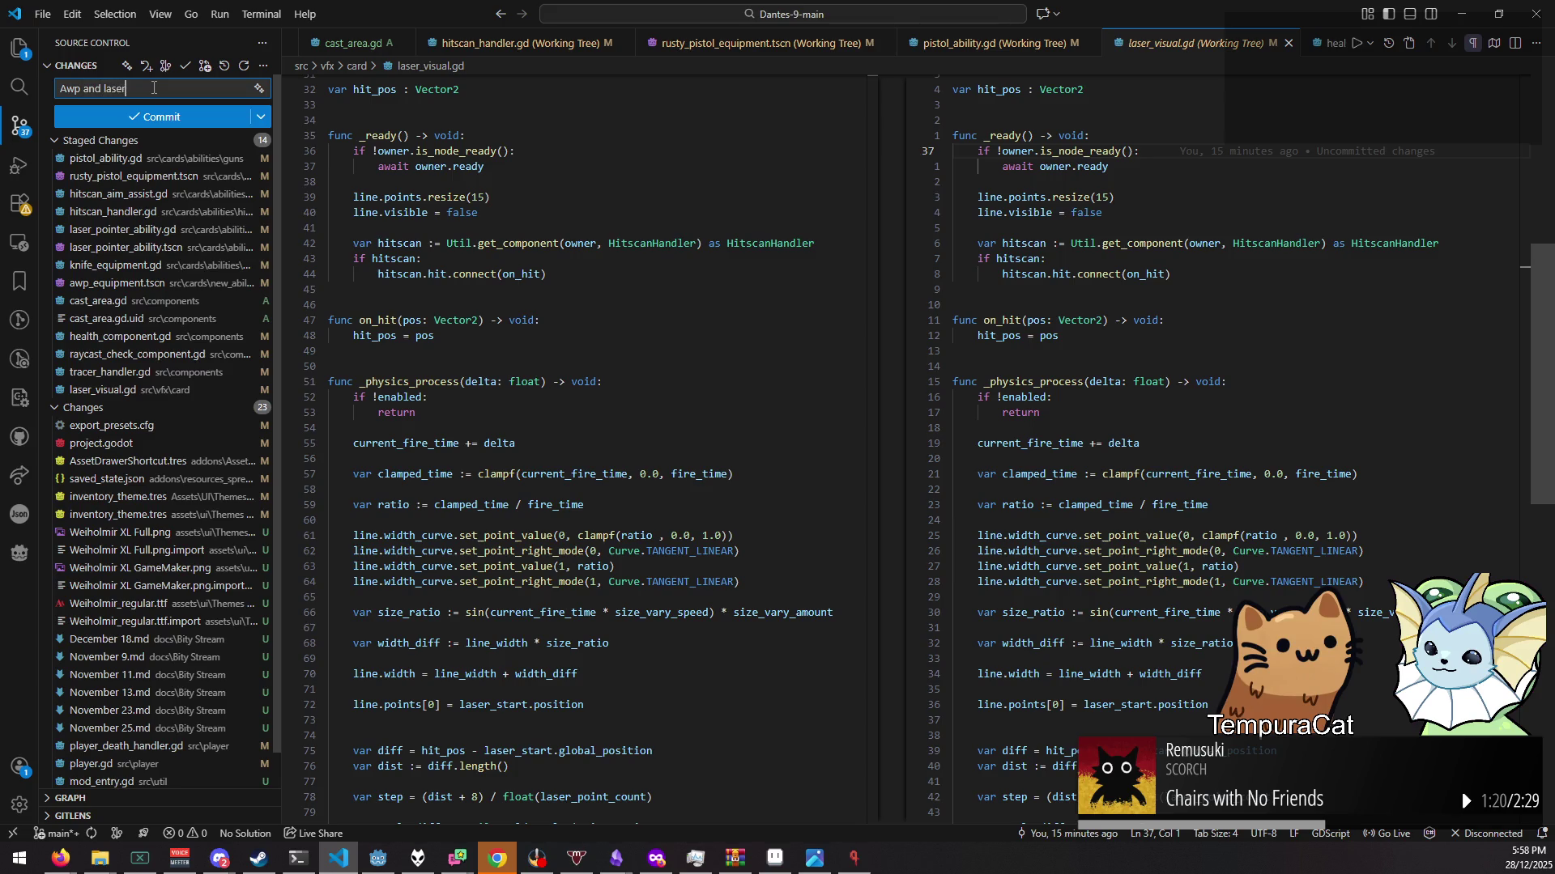
pyautogui.hotkey('ctrl', 'Return')
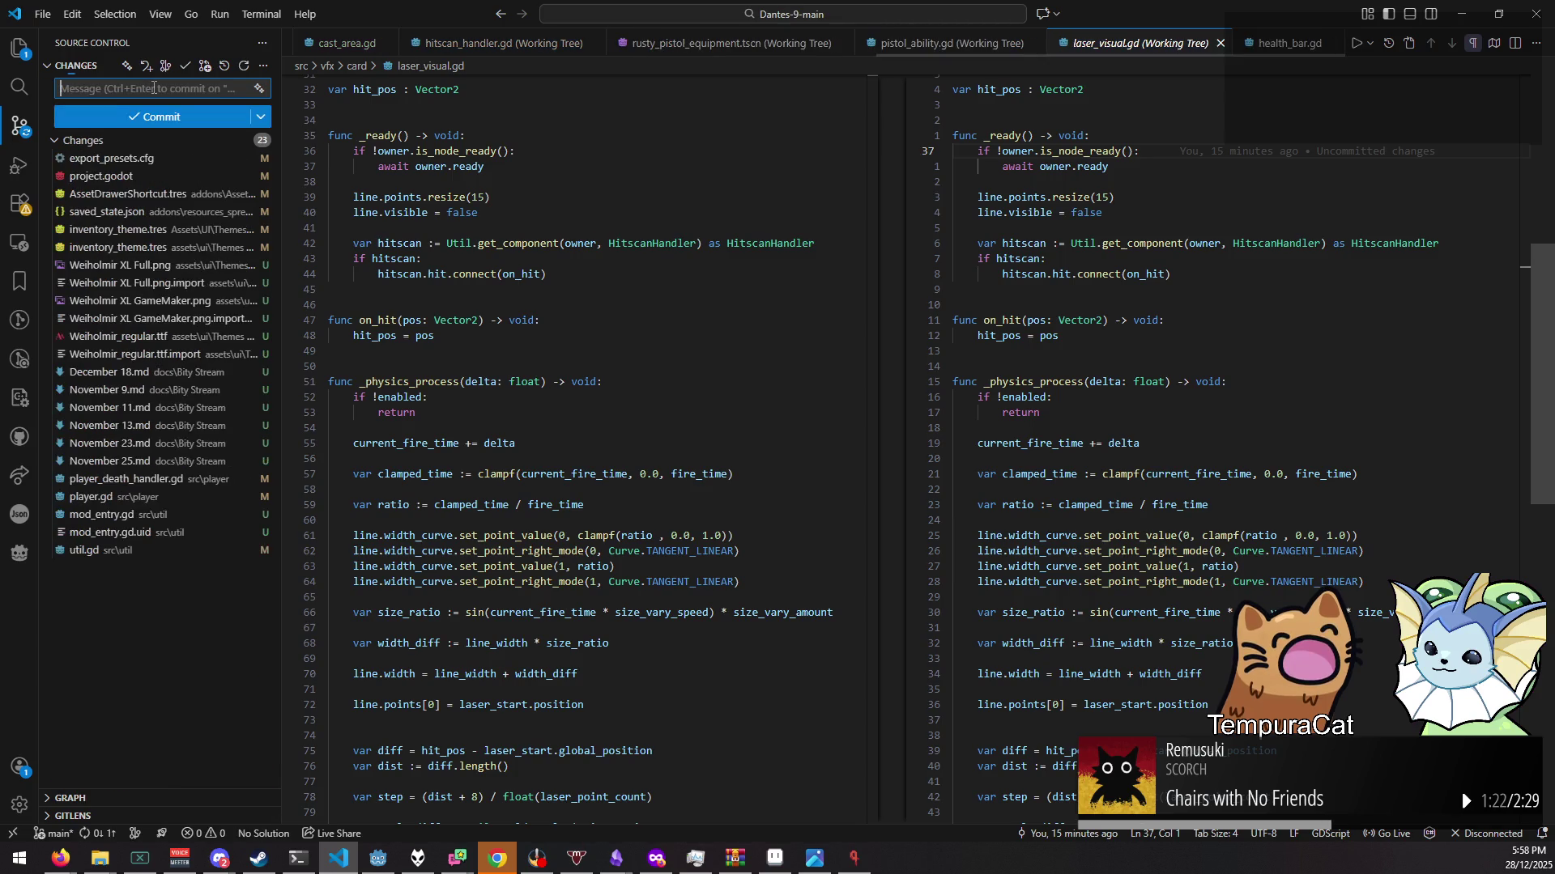
pyautogui.click(96, 839)
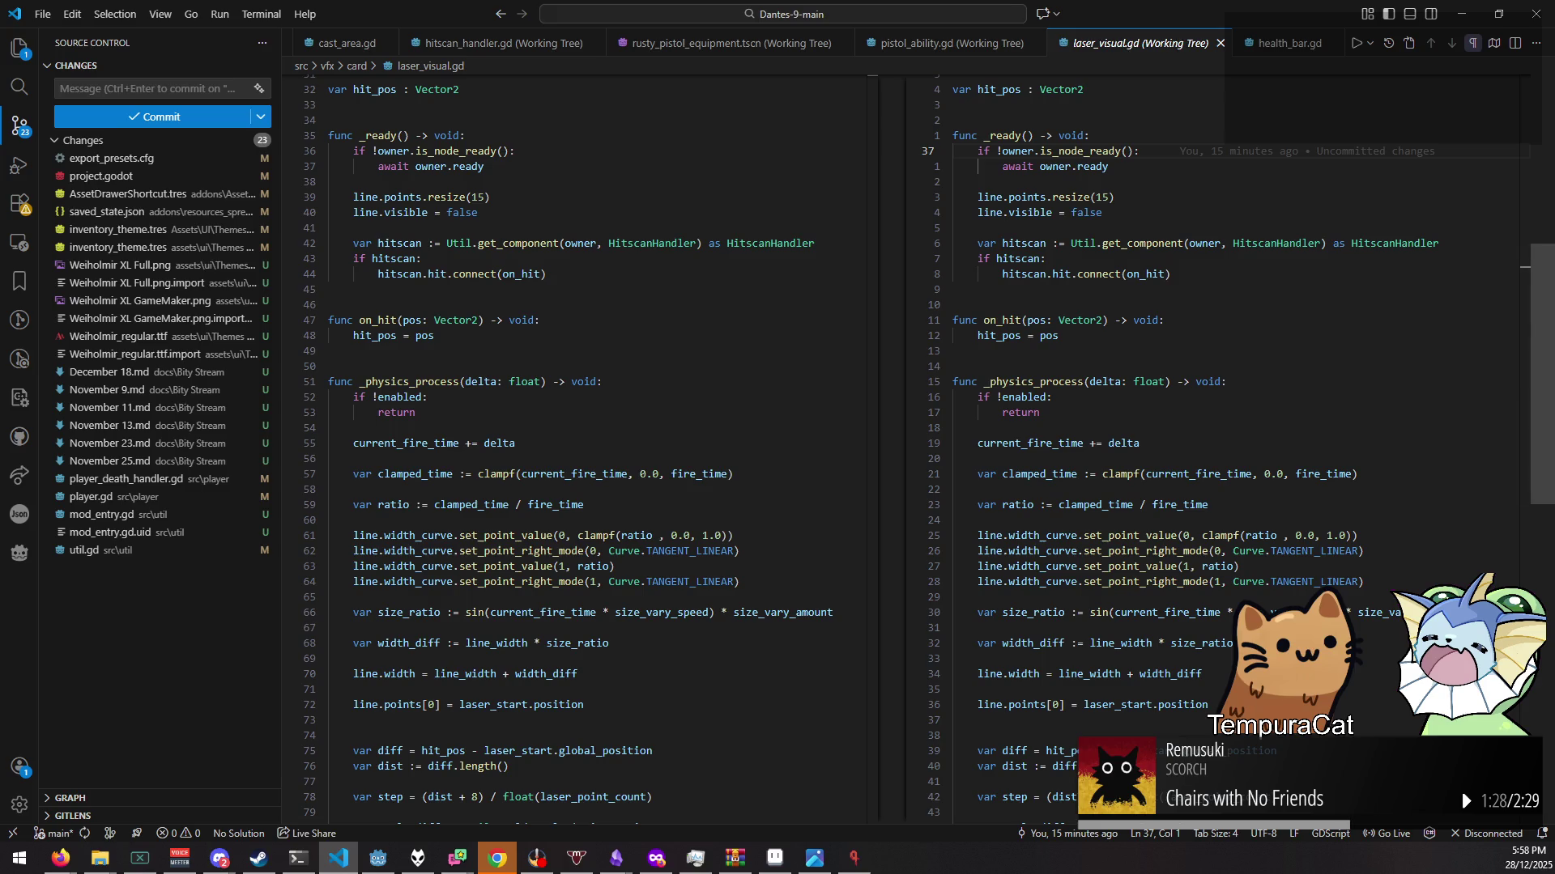
pyautogui.hotkey('alt', 'Tab')
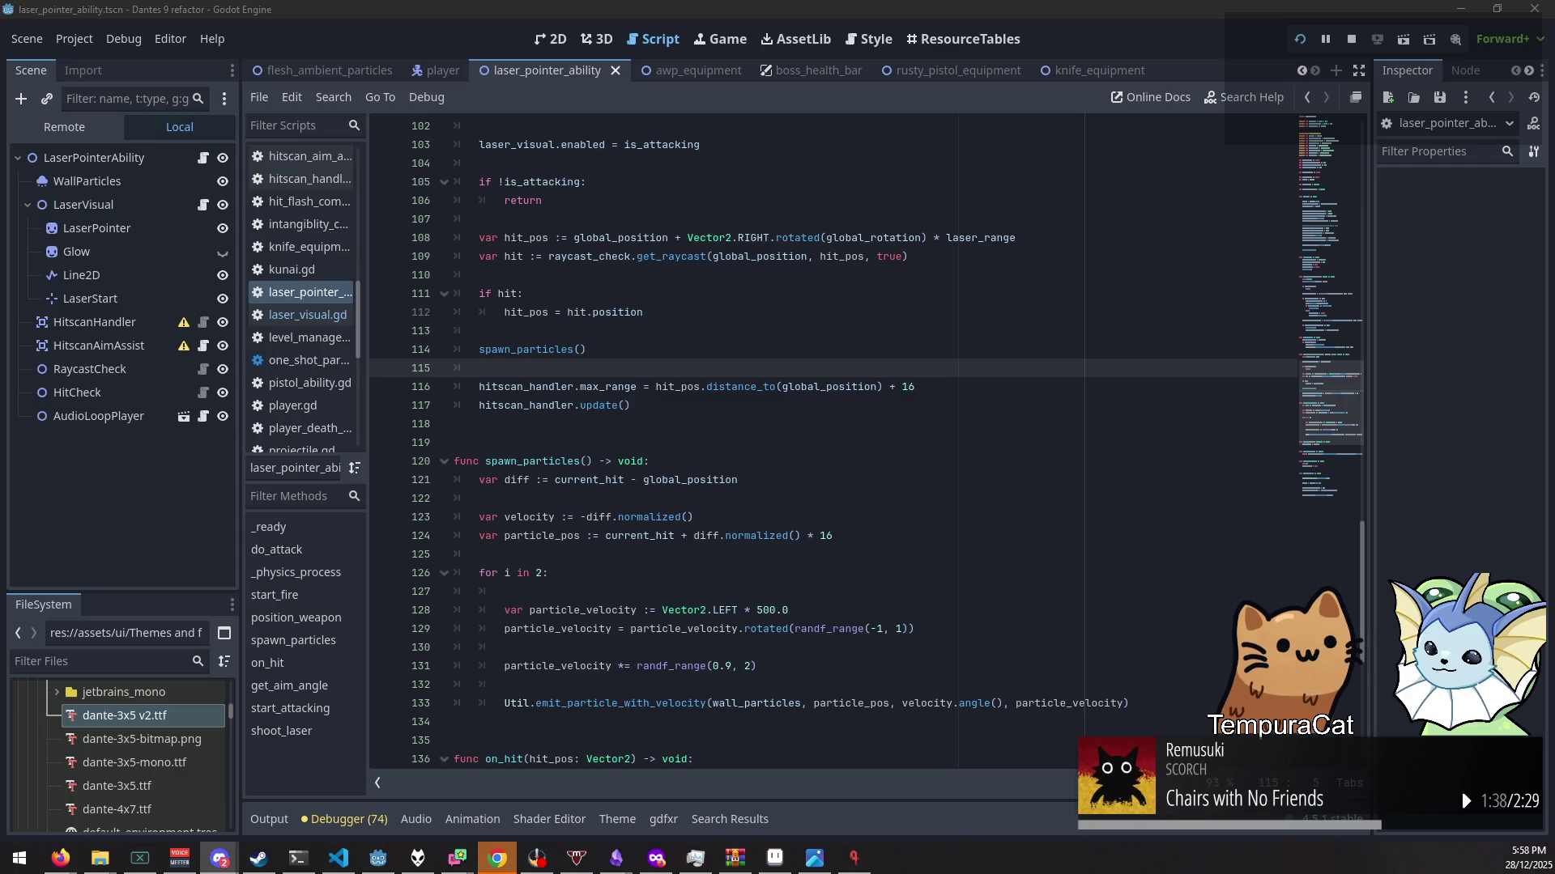
# Inspect the spawn_particles particle loop around lines 123–131 of laser_pointer_ability
pyautogui.click(995, 390)
pyautogui.click(985, 554)
pyautogui.click(992, 629)
pyautogui.click(998, 667)
pyautogui.click(988, 573)
pyautogui.click(971, 666)
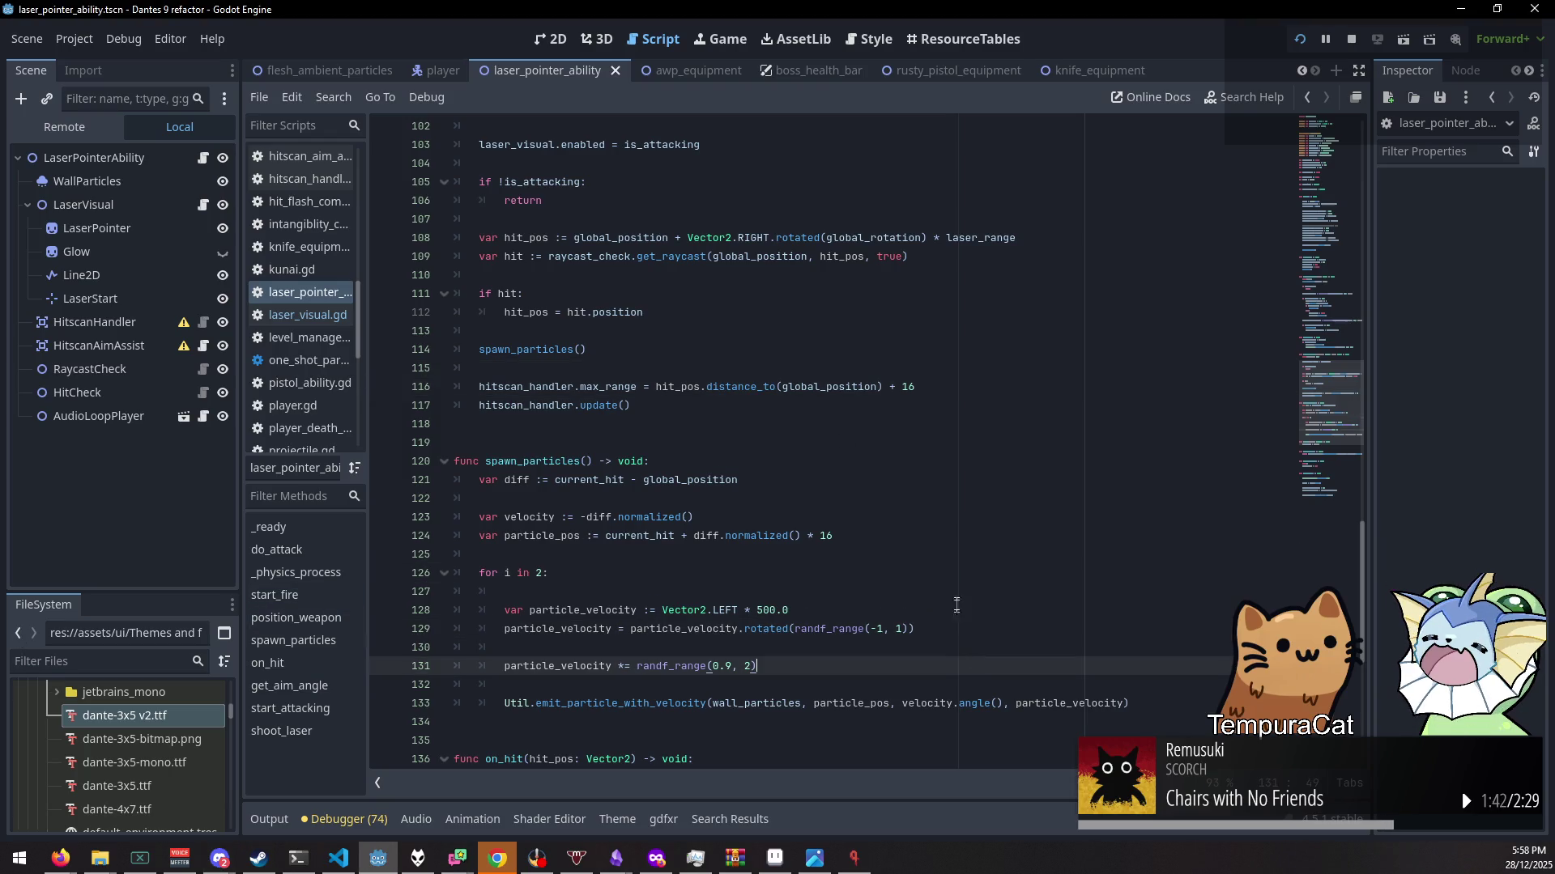
pyautogui.click(966, 516)
pyautogui.moveTo(952, 554); pyautogui.dragTo(939, 259)
pyautogui.click(972, 591)
pyautogui.moveTo(972, 592); pyautogui.dragTo(971, 130)
pyautogui.click(1025, 591)
pyautogui.moveTo(1025, 642); pyautogui.dragTo(979, 130)
pyautogui.click(979, 485)
# Select and review the spawn_particles body (lines 119–133) and the start_fire code
pyautogui.scroll(-3)
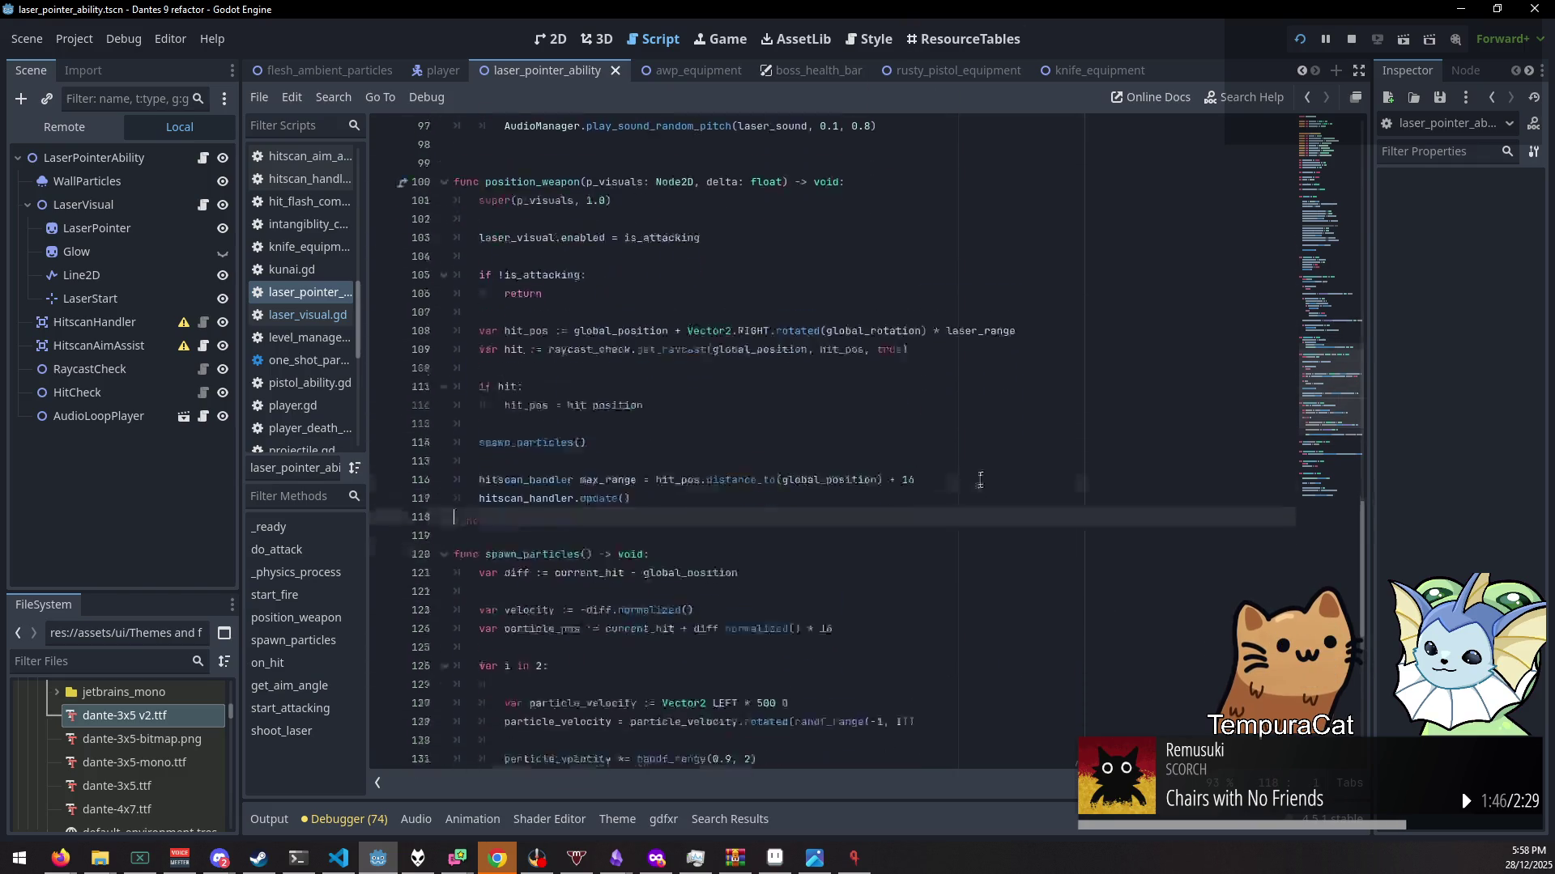
pyautogui.click(1189, 570)
pyautogui.moveTo(1189, 570); pyautogui.dragTo(812, 333)
pyautogui.click(812, 333)
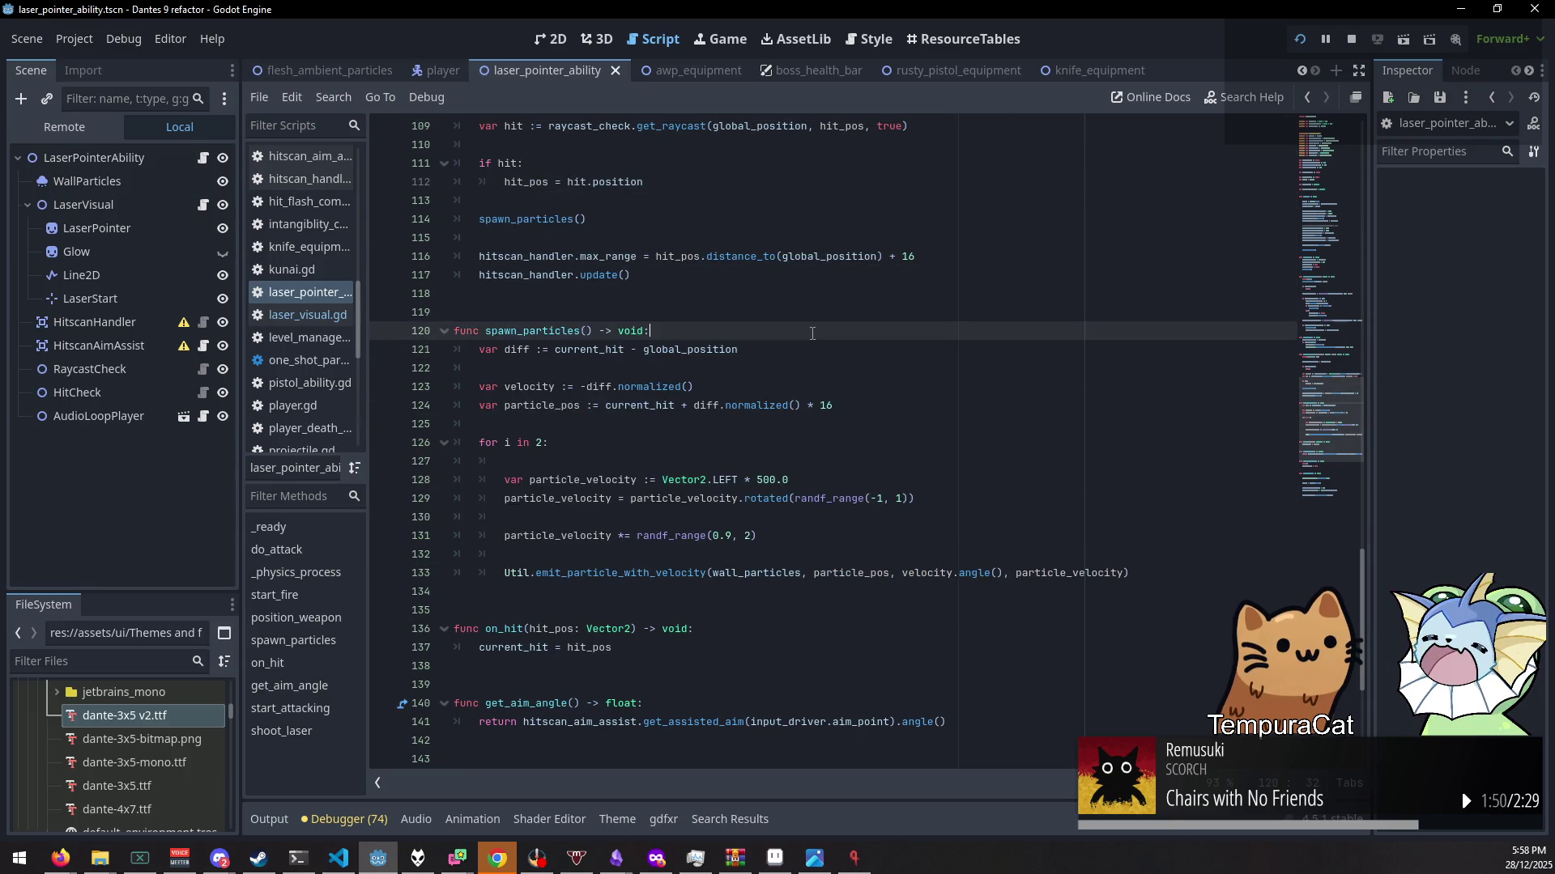
pyautogui.moveTo(1214, 594); pyautogui.dragTo(453, 593)
pyautogui.moveTo(401, 500); pyautogui.dragTo(454, 312)
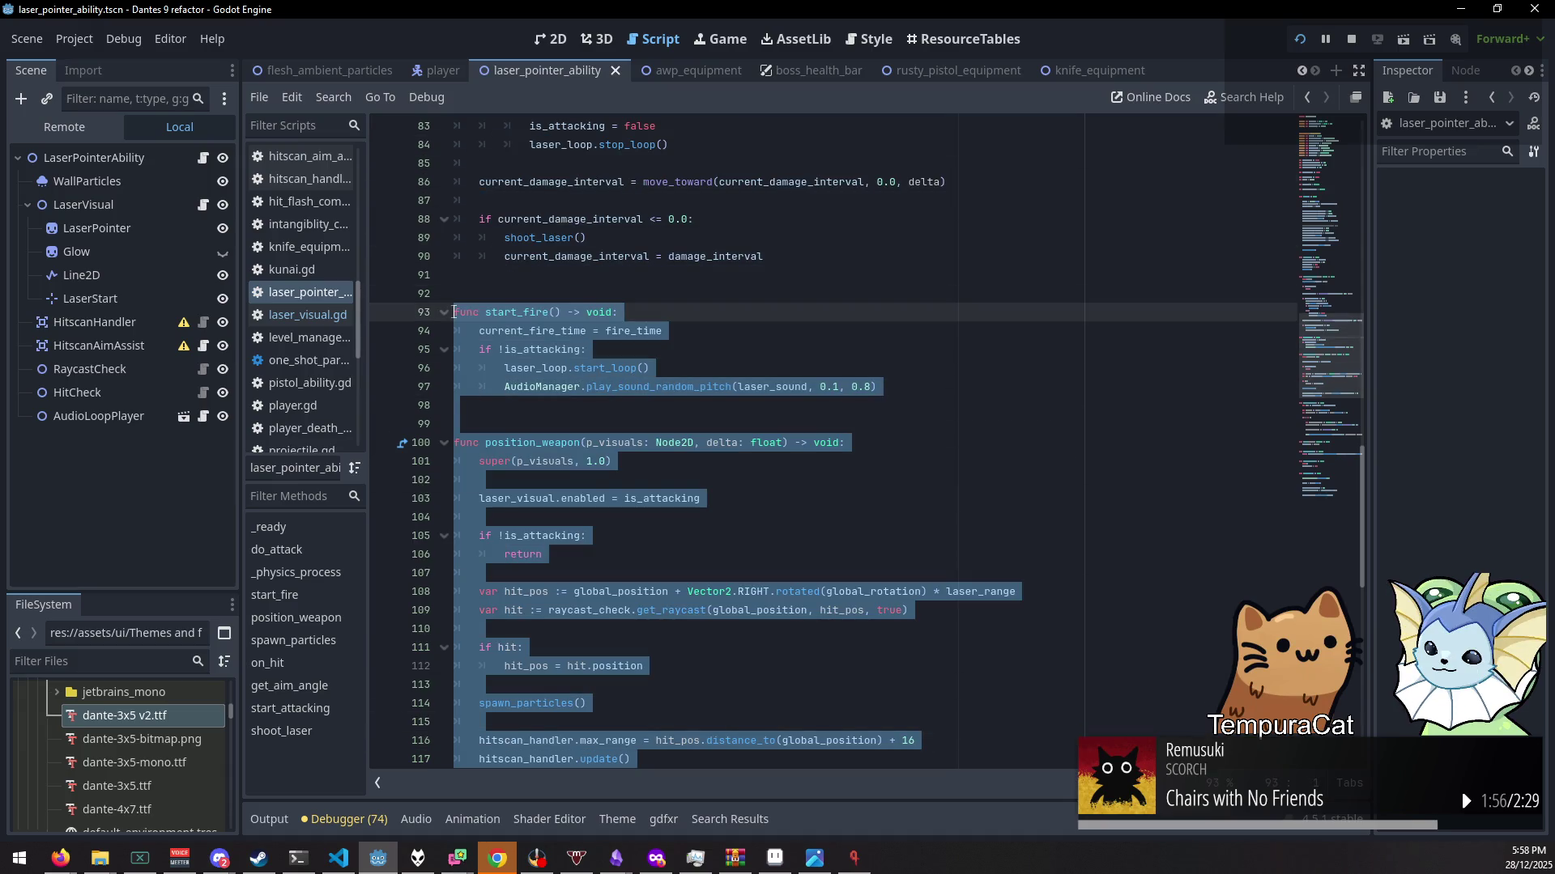
pyautogui.click(910, 447)
pyautogui.click(988, 389)
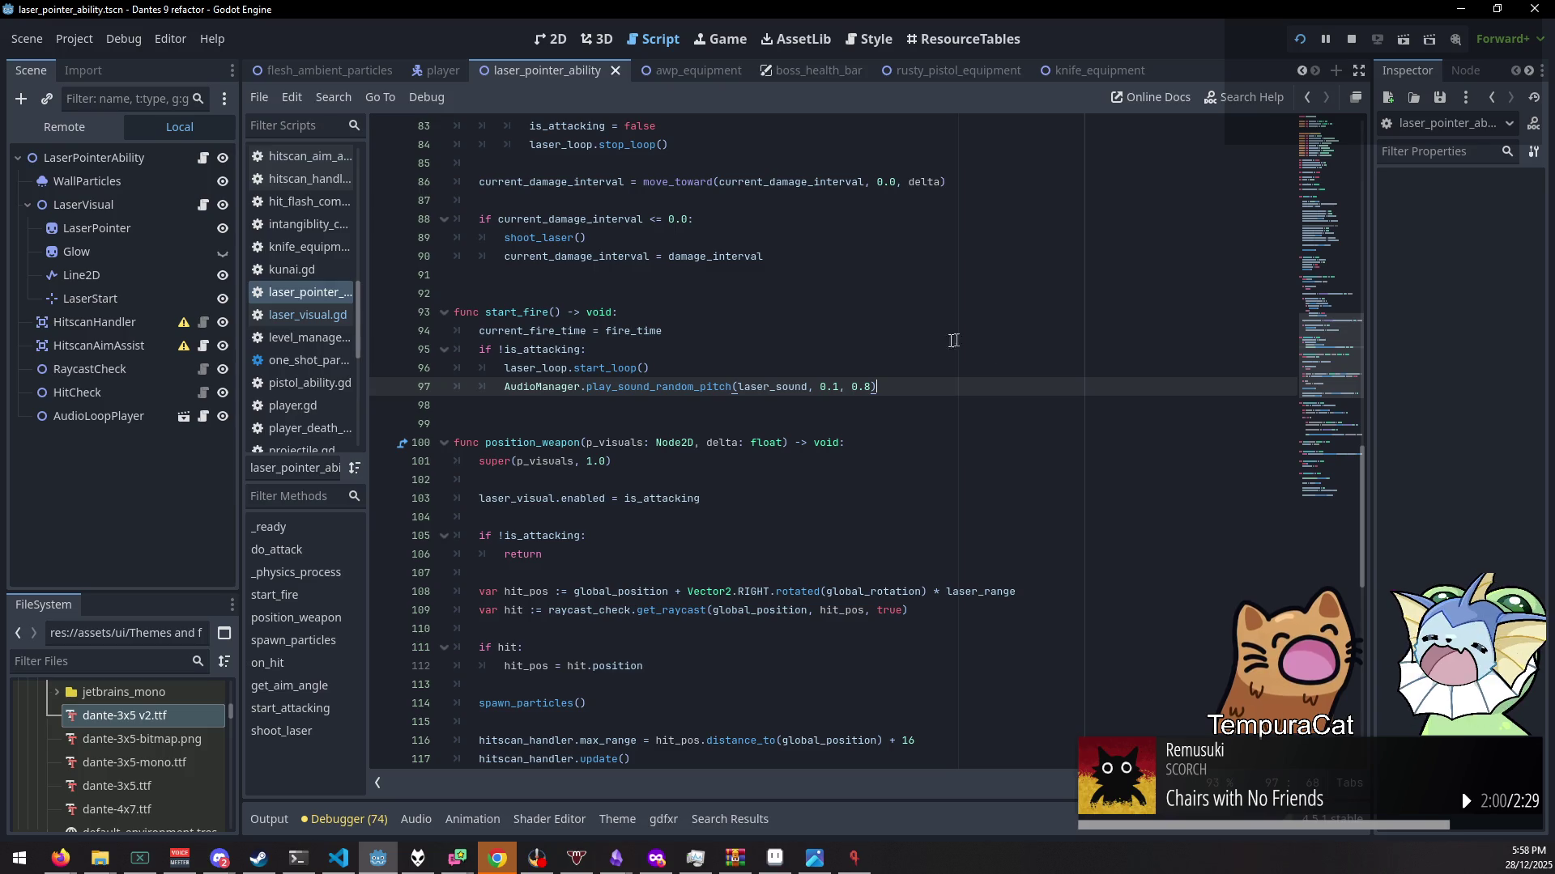
# Test-fire the laser toward the crosshair, stop the game with F8, and save the scene
pyautogui.click(855, 858)
pyautogui.moveTo(1075, 268); pyautogui.dragTo(1044, 607)
pyautogui.press('F8')
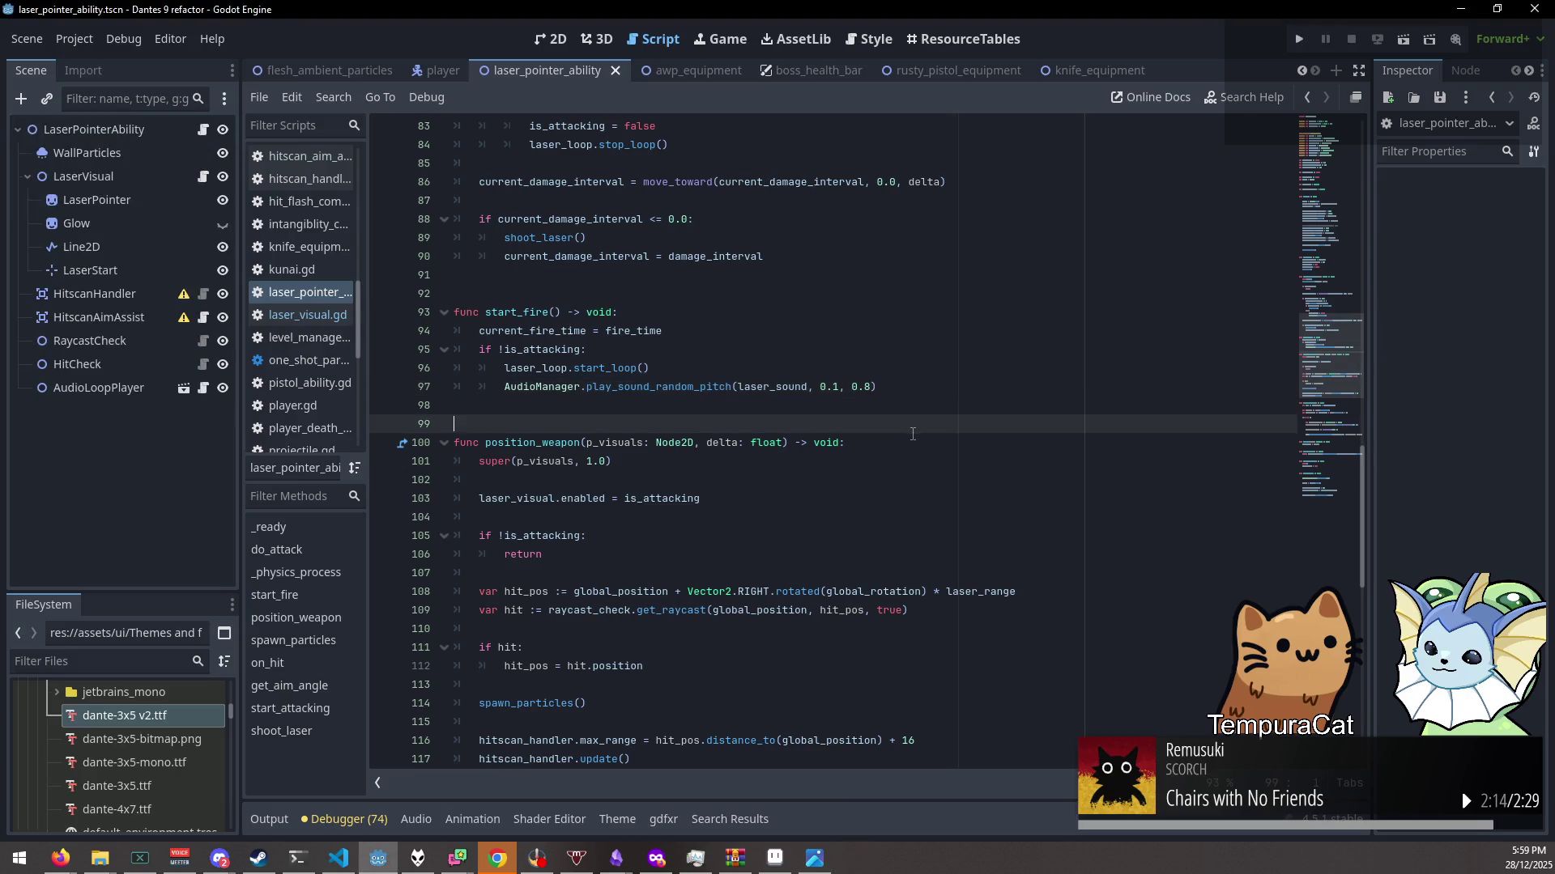
pyautogui.hotkey('ctrl', 's')
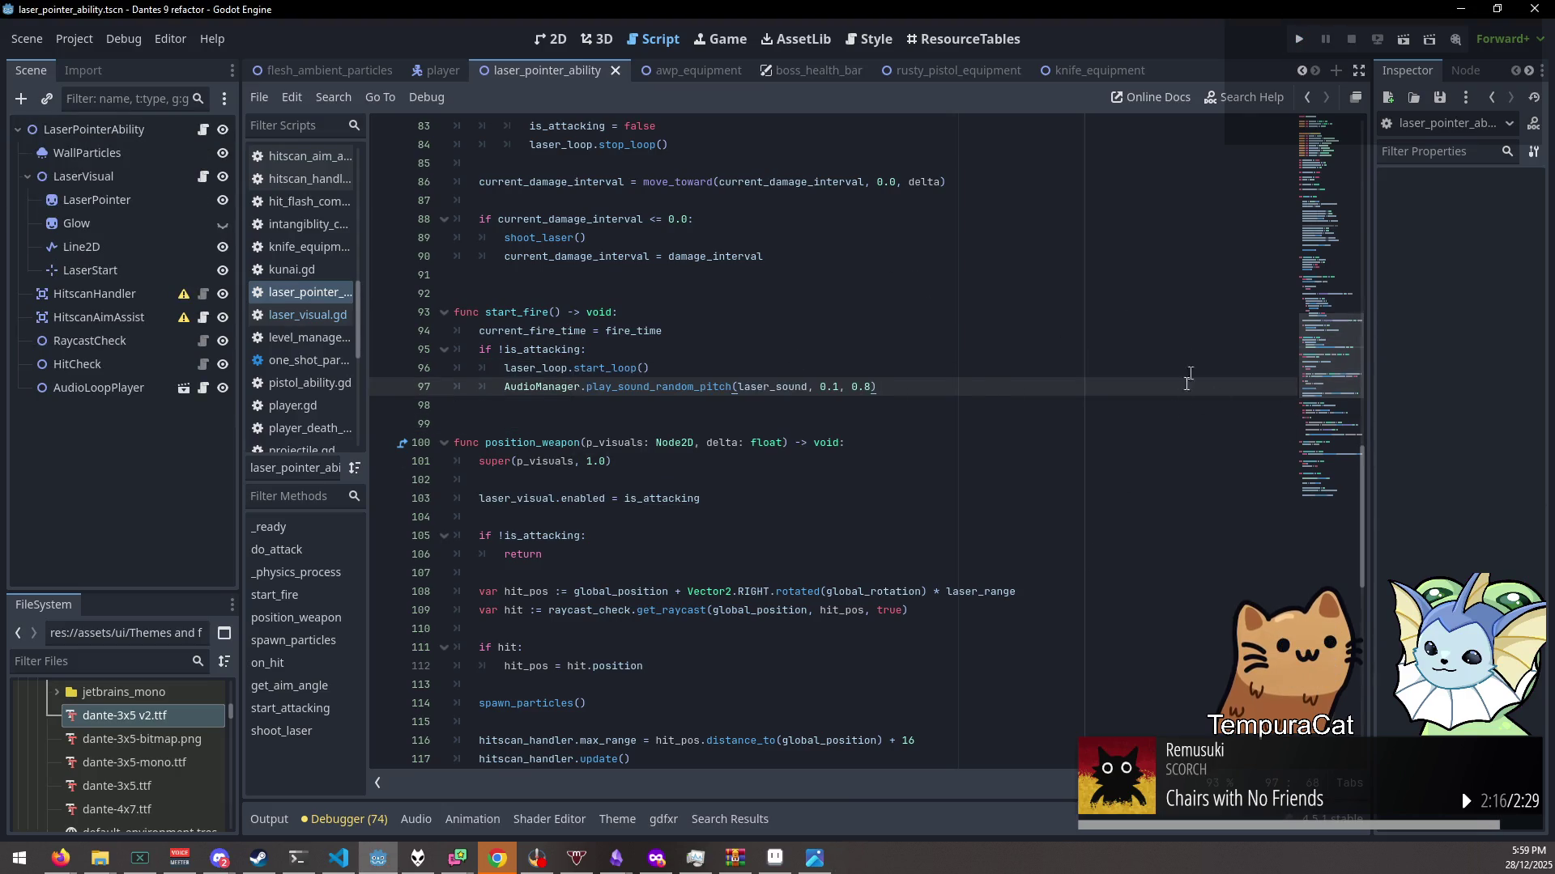
pyautogui.press('Down')
pyautogui.press('Down')
pyautogui.press('Down')
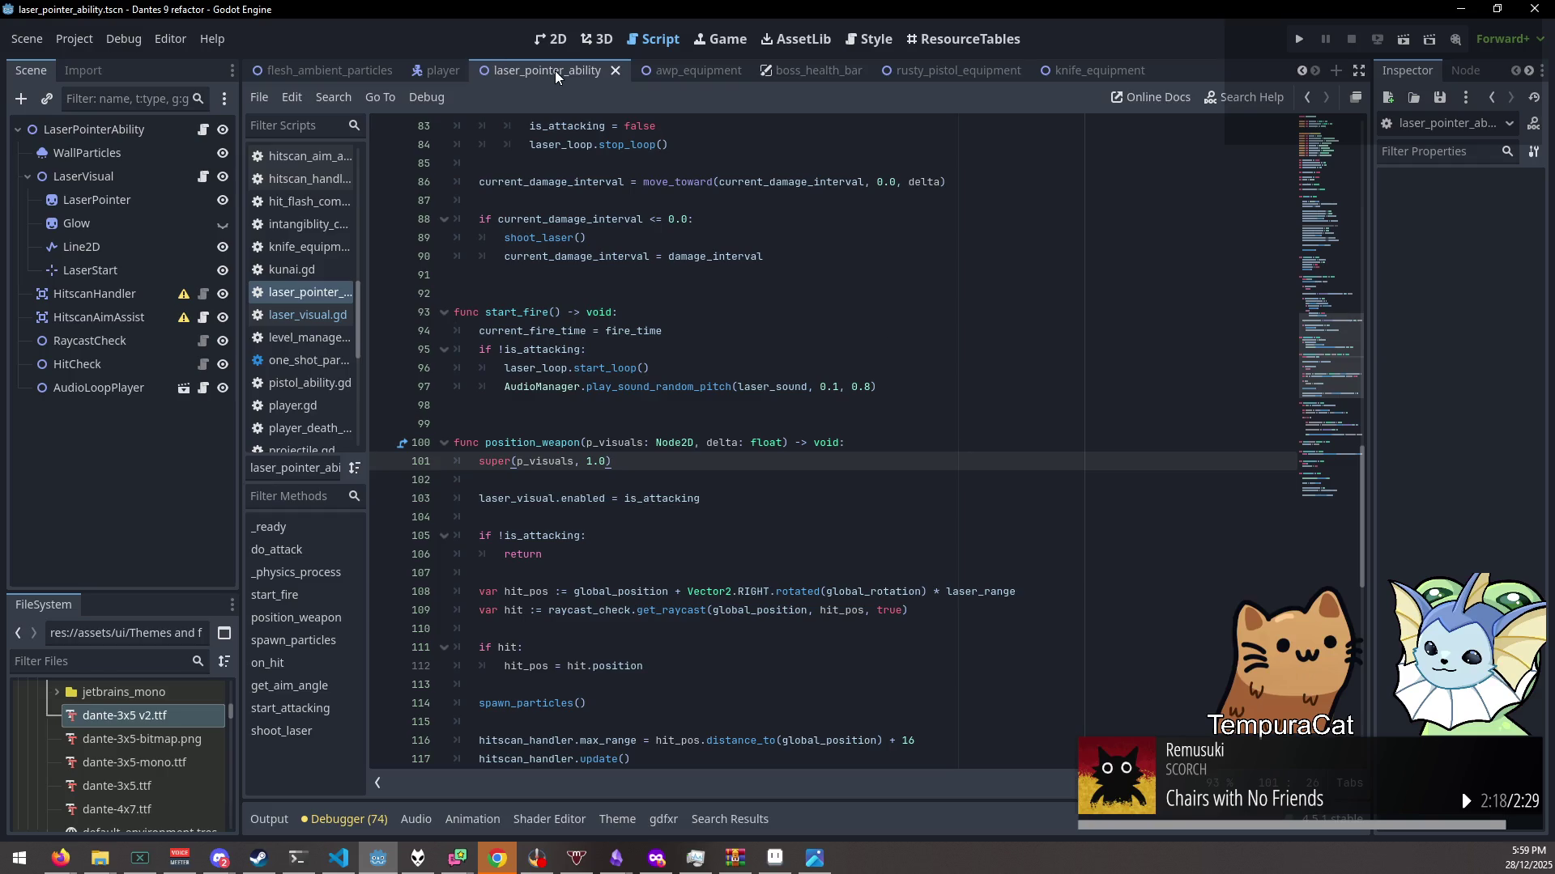
# Show the laser_pointer_ability scene in the 2D view and pan to centre the laser
pyautogui.click(551, 39)
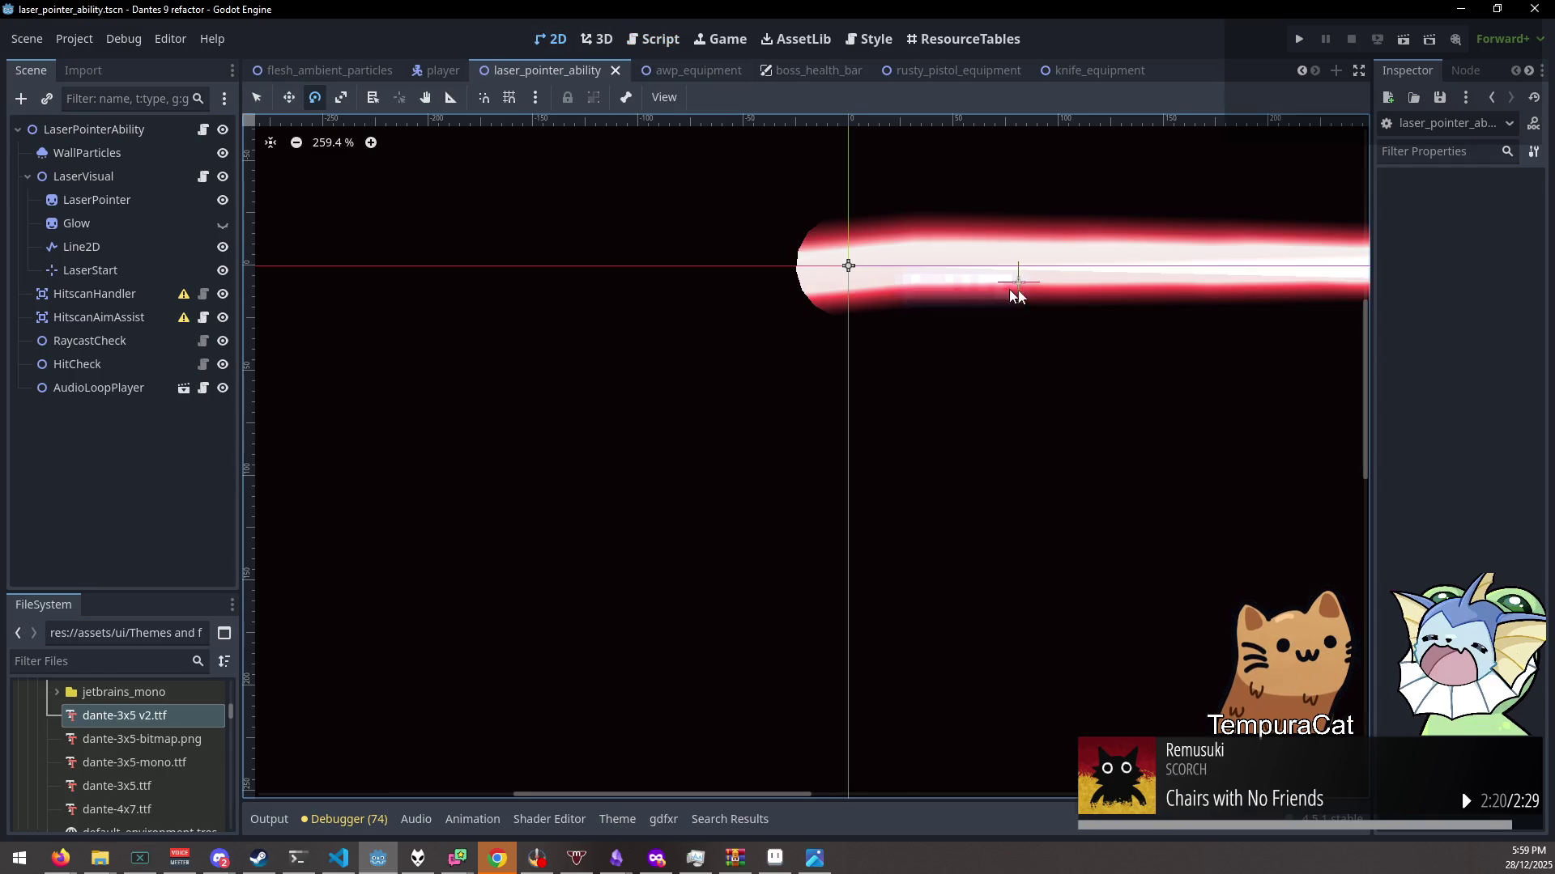
pyautogui.scroll(-3)
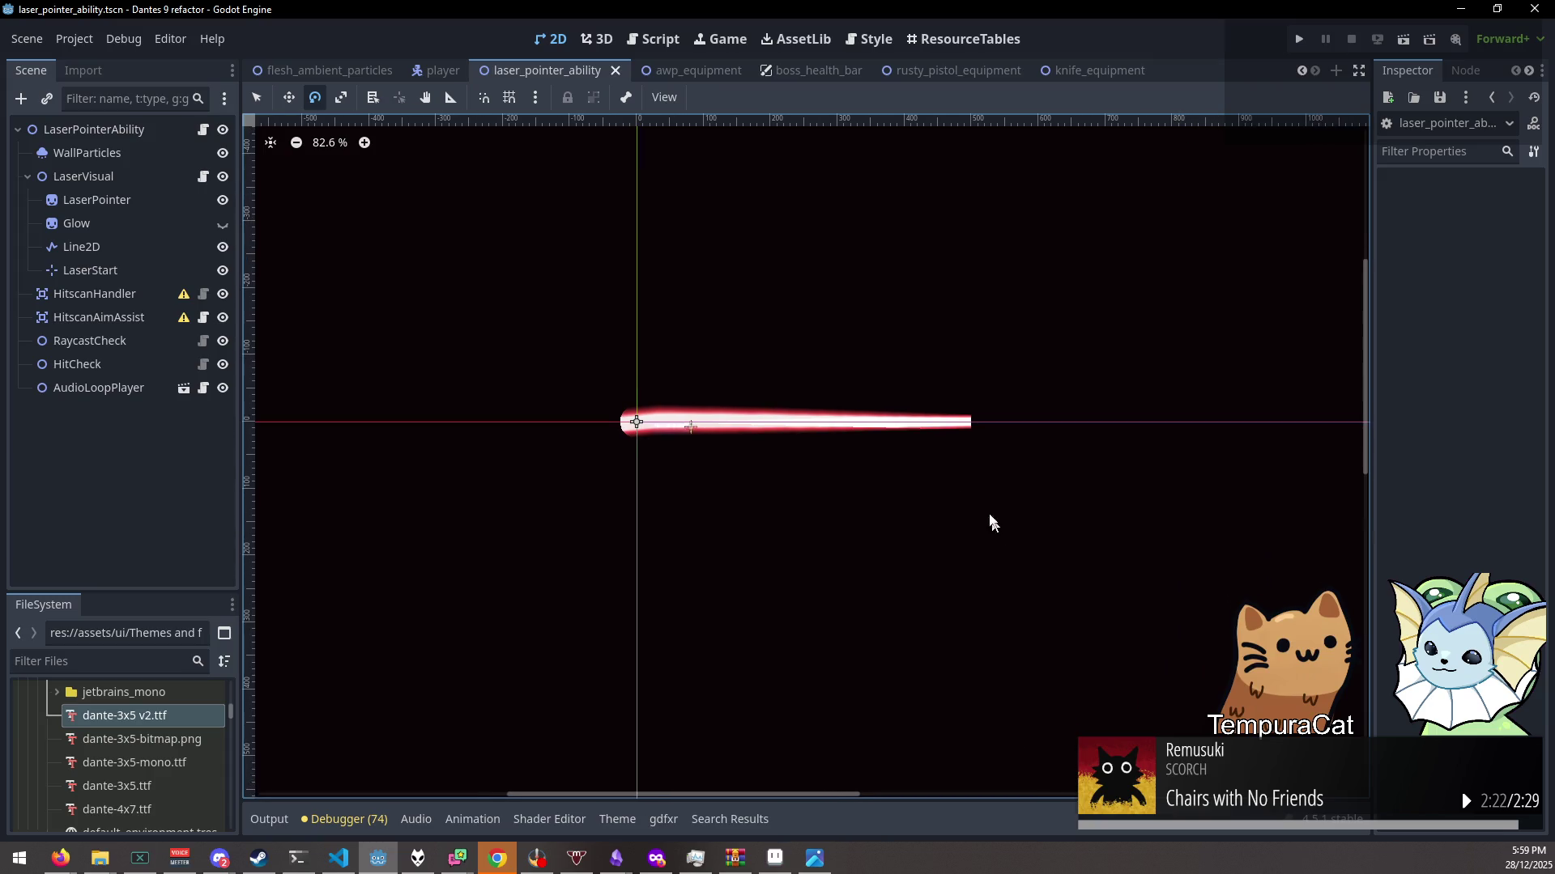
pyautogui.moveTo(990, 523); pyautogui.dragTo(994, 425)
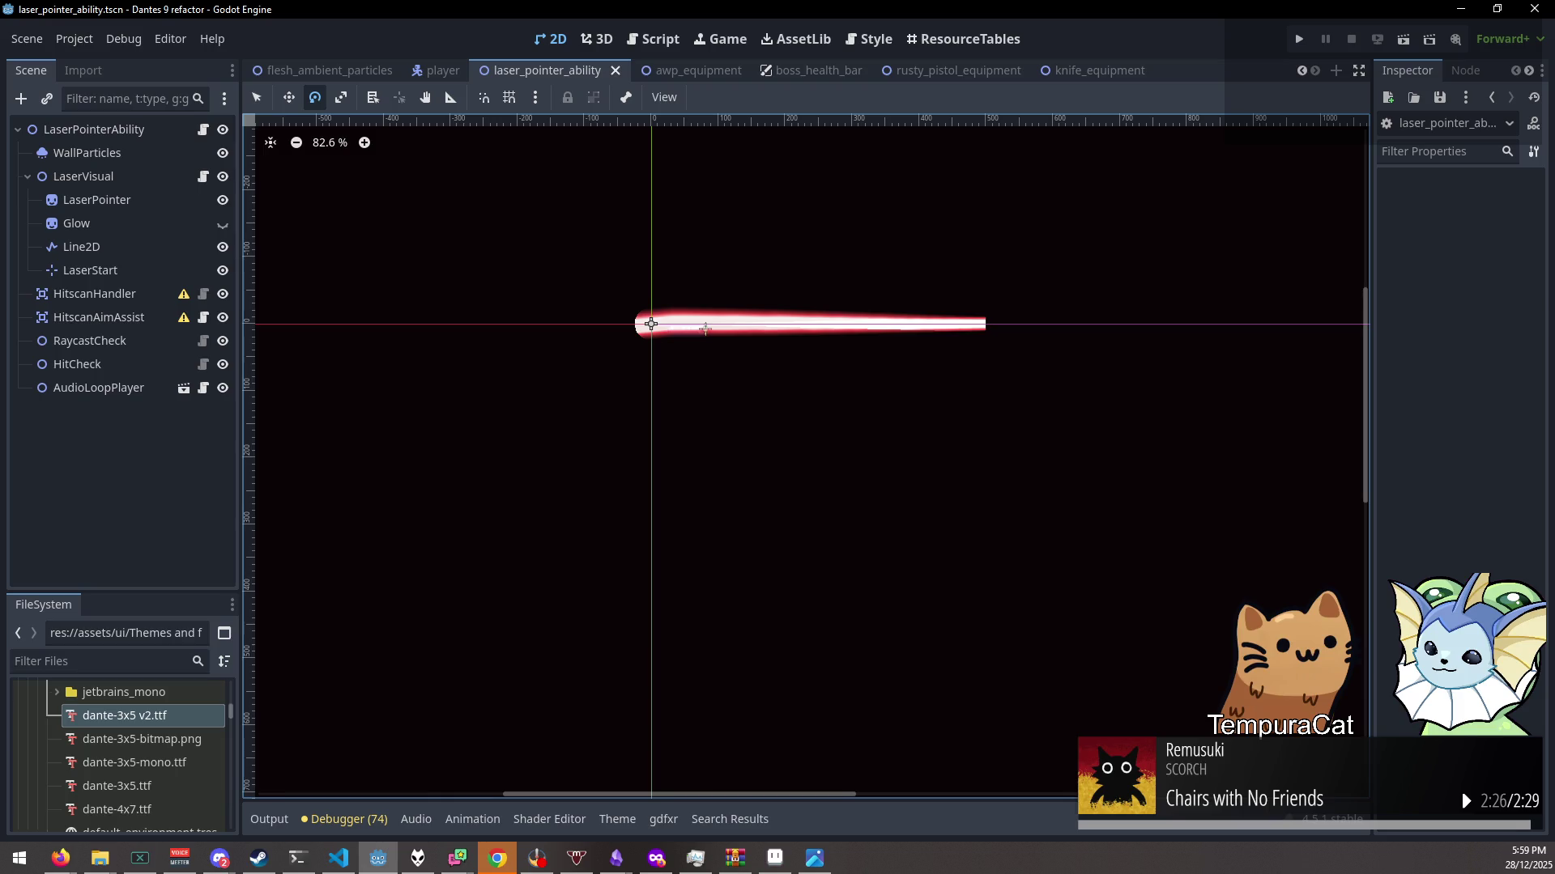
pyautogui.moveTo(840, 318); pyautogui.dragTo(855, 488)
# Trial-rotate the laser group, undo the rotation, and deselect the laser nodes
pyautogui.moveTo(479, 538); pyautogui.dragTo(489, 612)
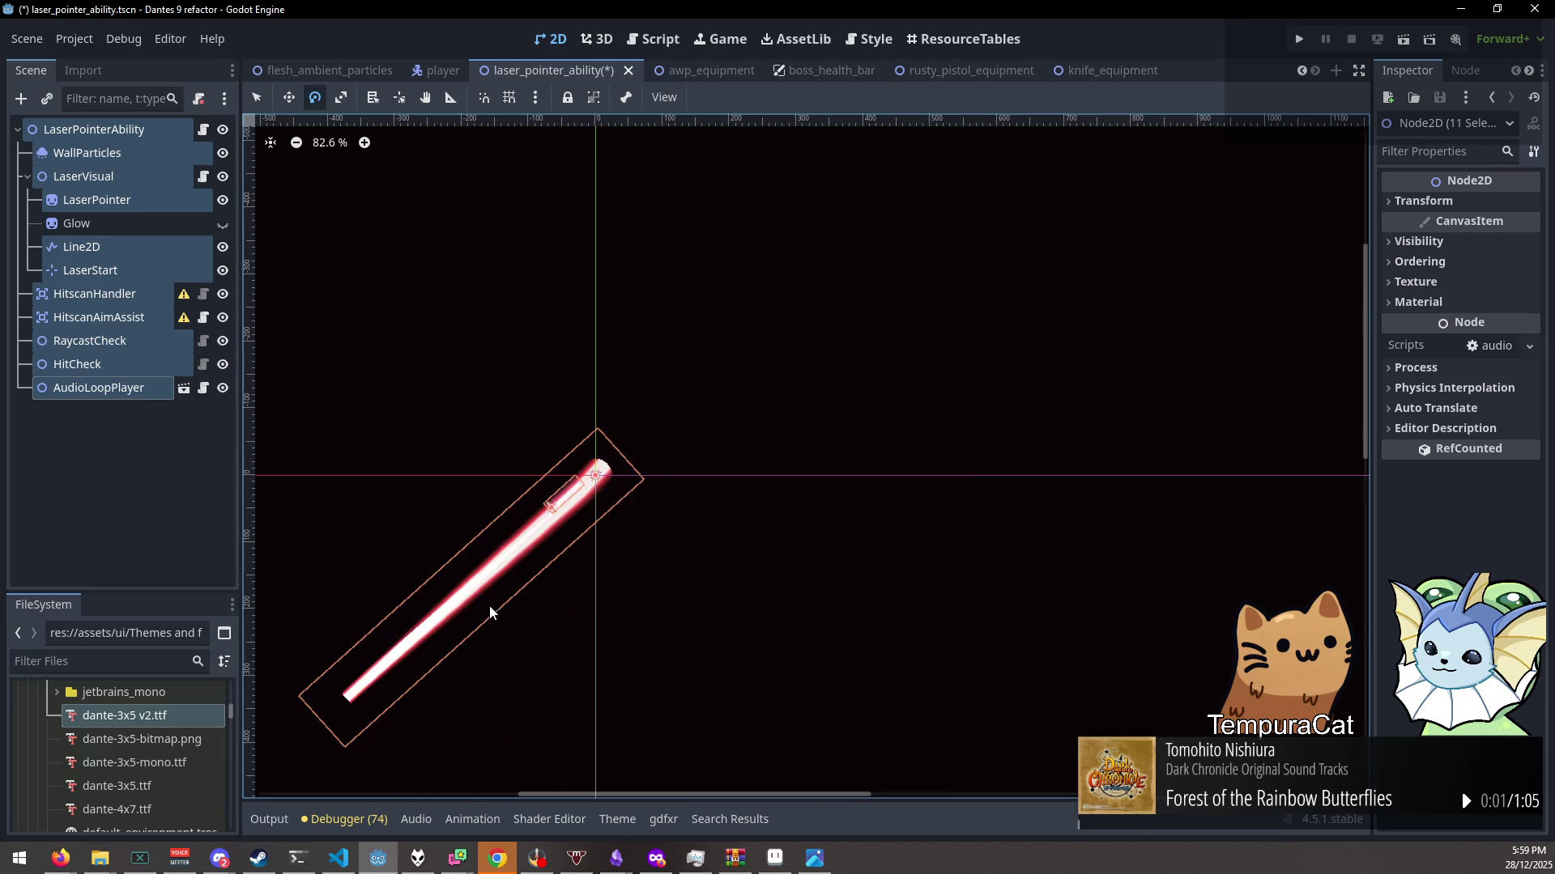
pyautogui.hotkey('ctrl', 'z')
pyautogui.click(968, 356)
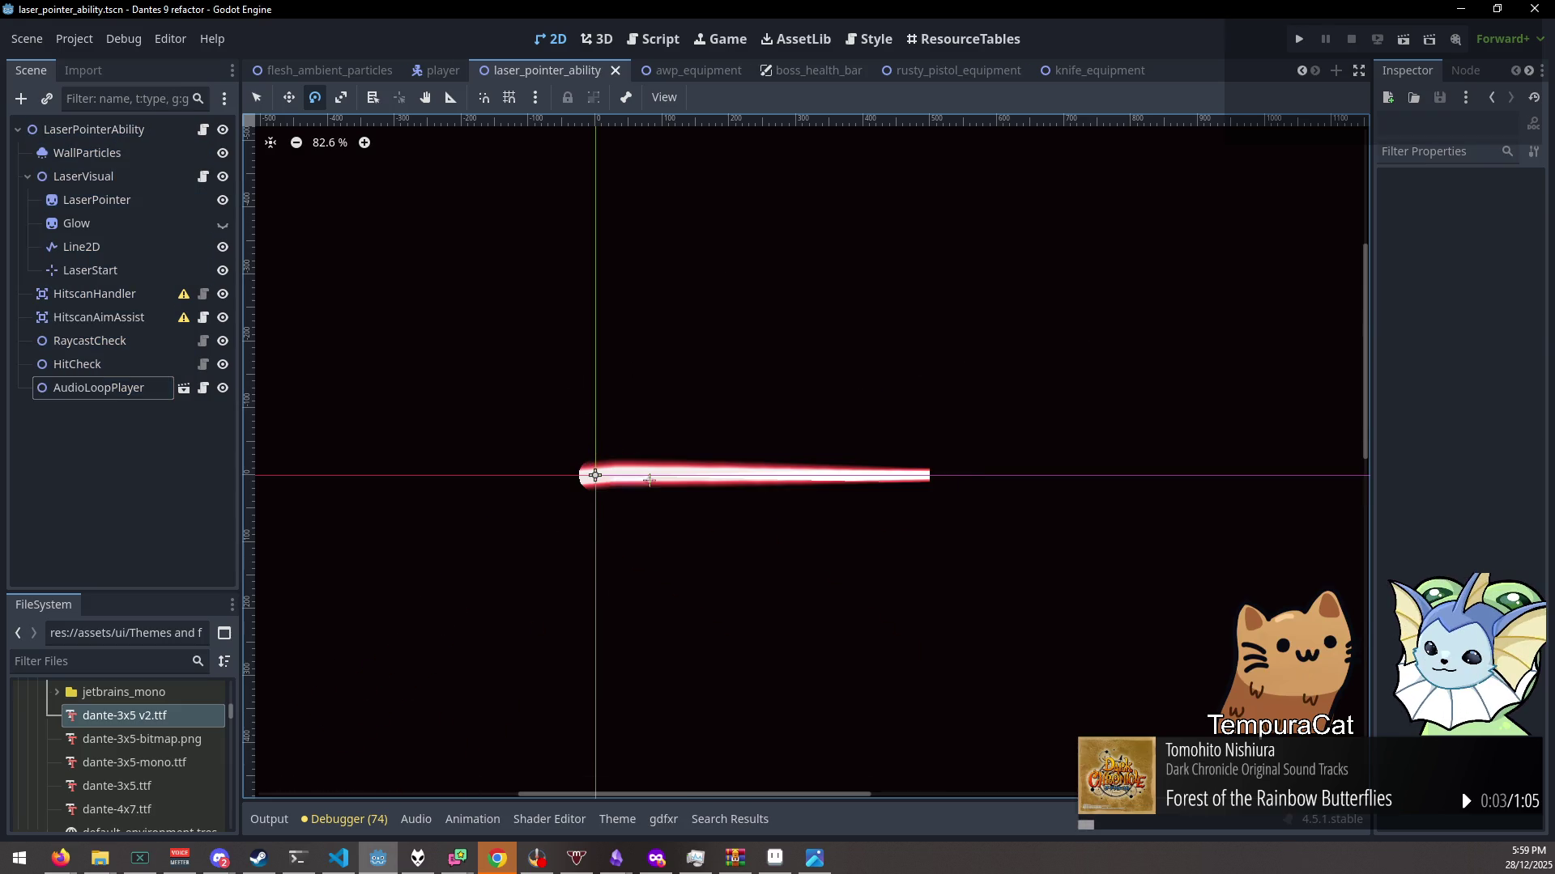
pyautogui.hotkey('alt', 'Tab')
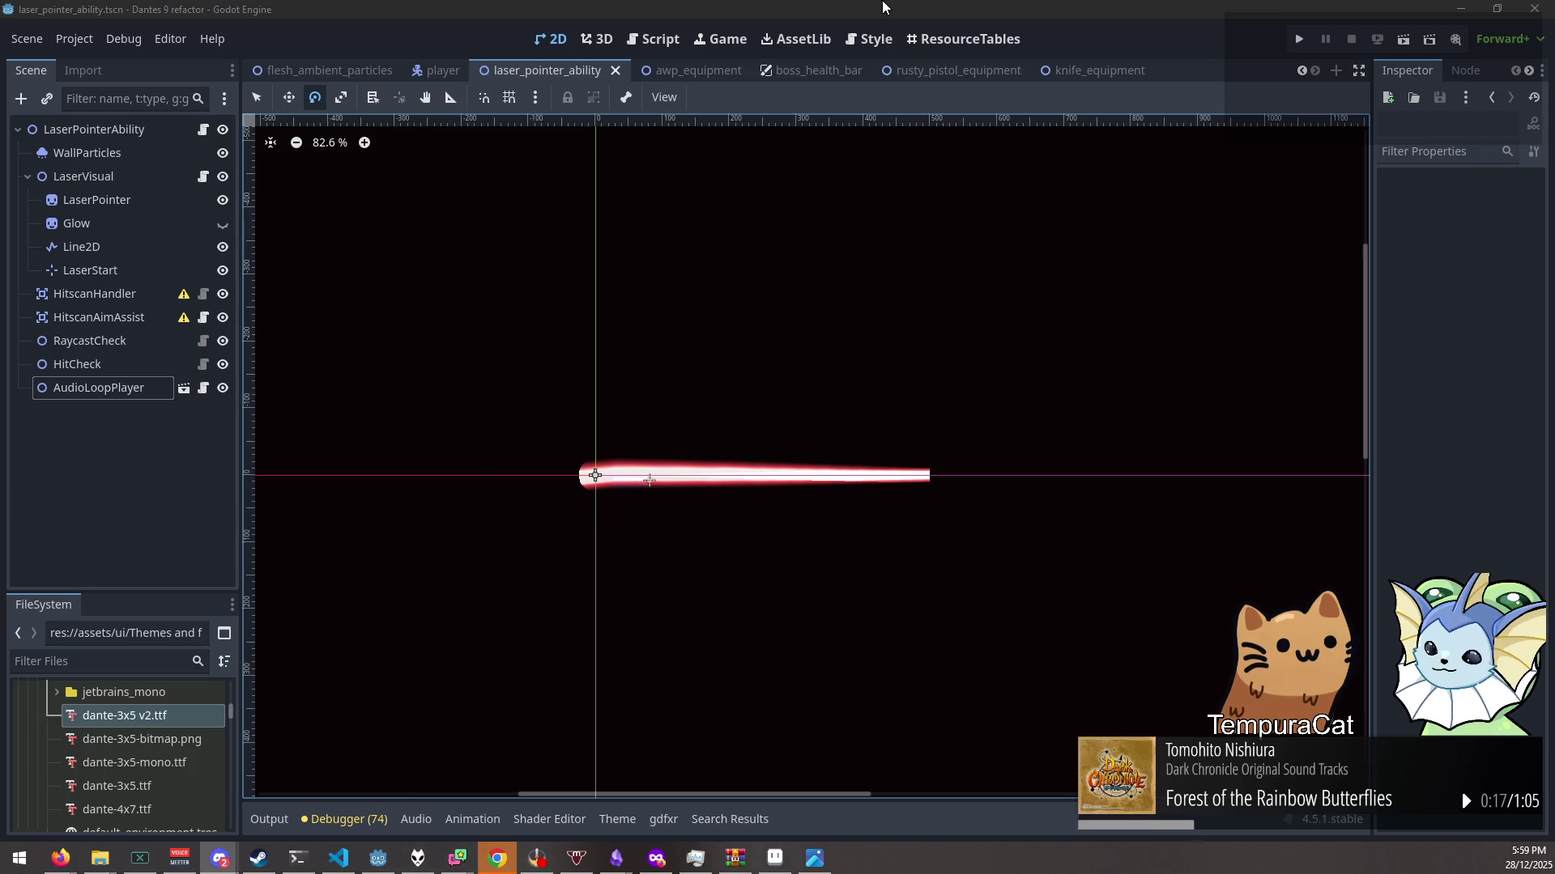
pyautogui.click(883, 7)
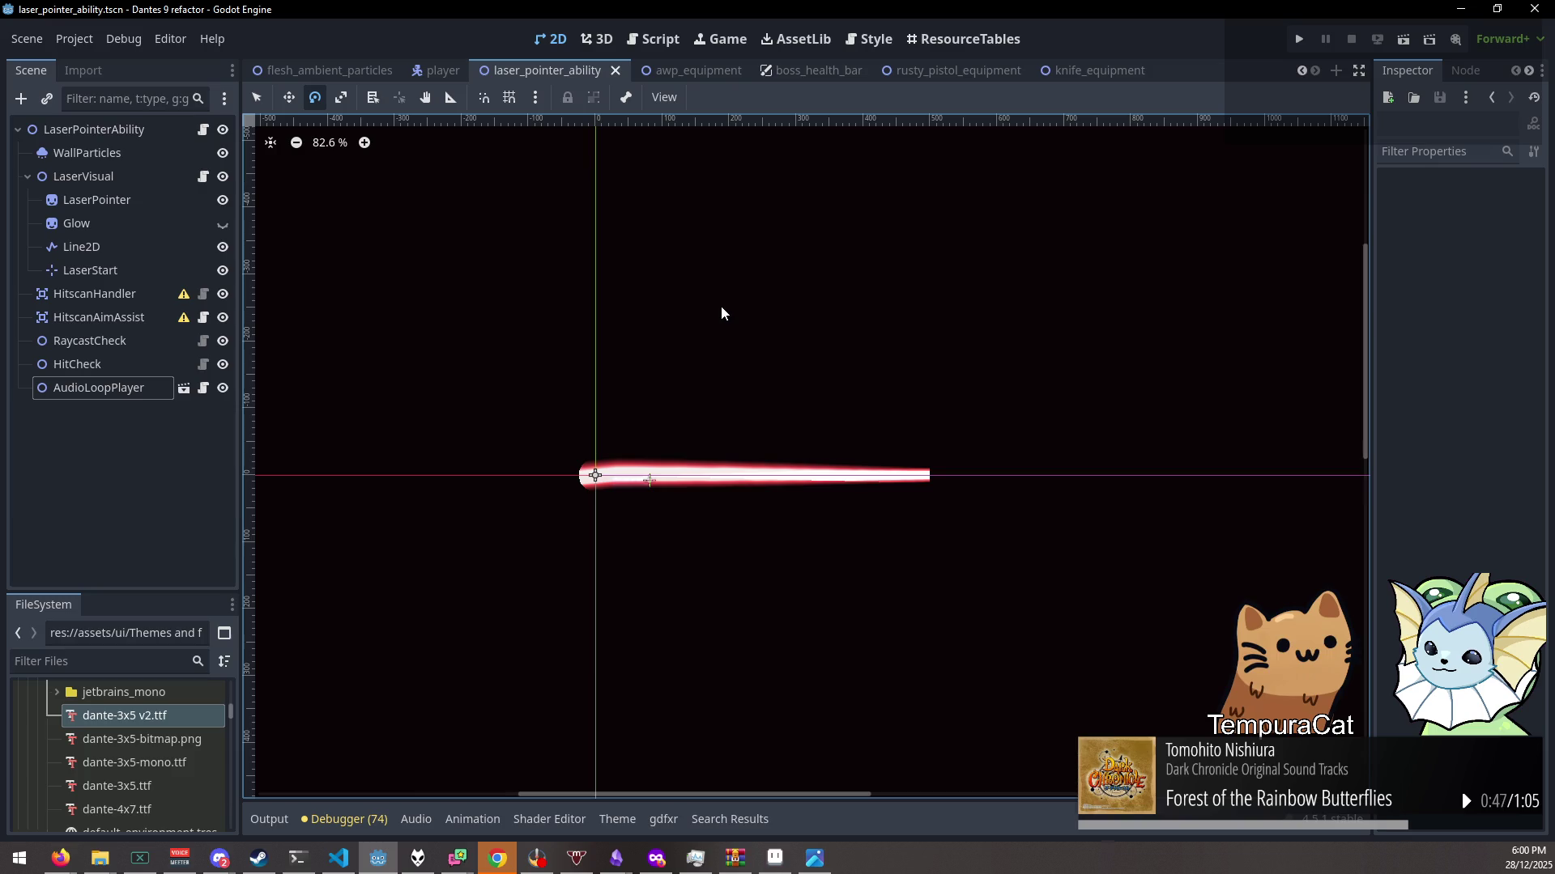
pyautogui.hotkey('alt', 'Tab')
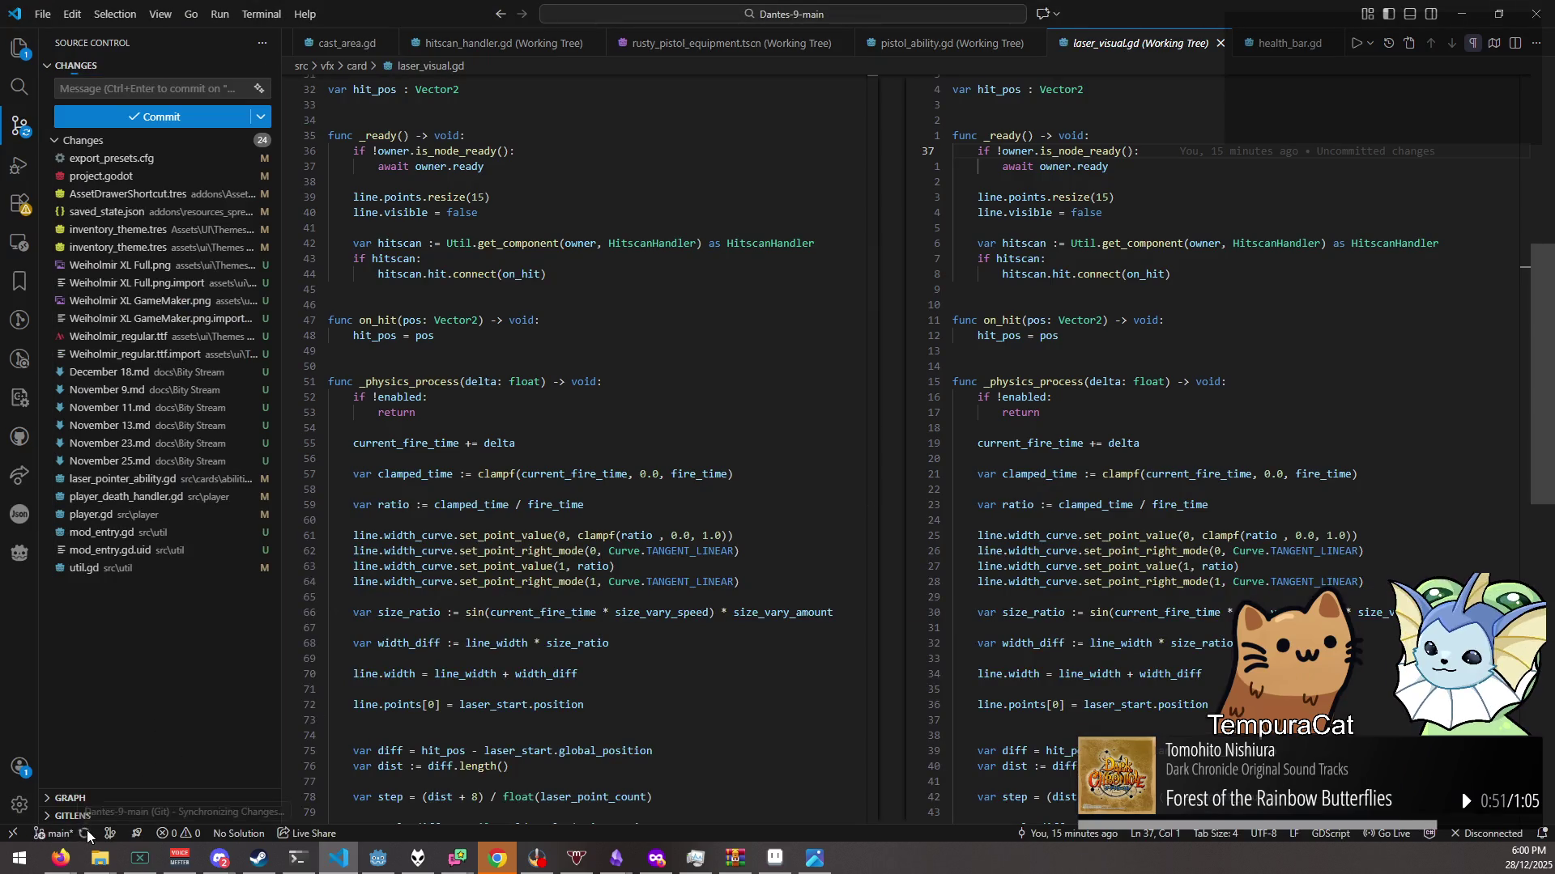
# Review the laser_pointer_ability.gd diff and enlarge the commit history graph
pyautogui.click(179, 480)
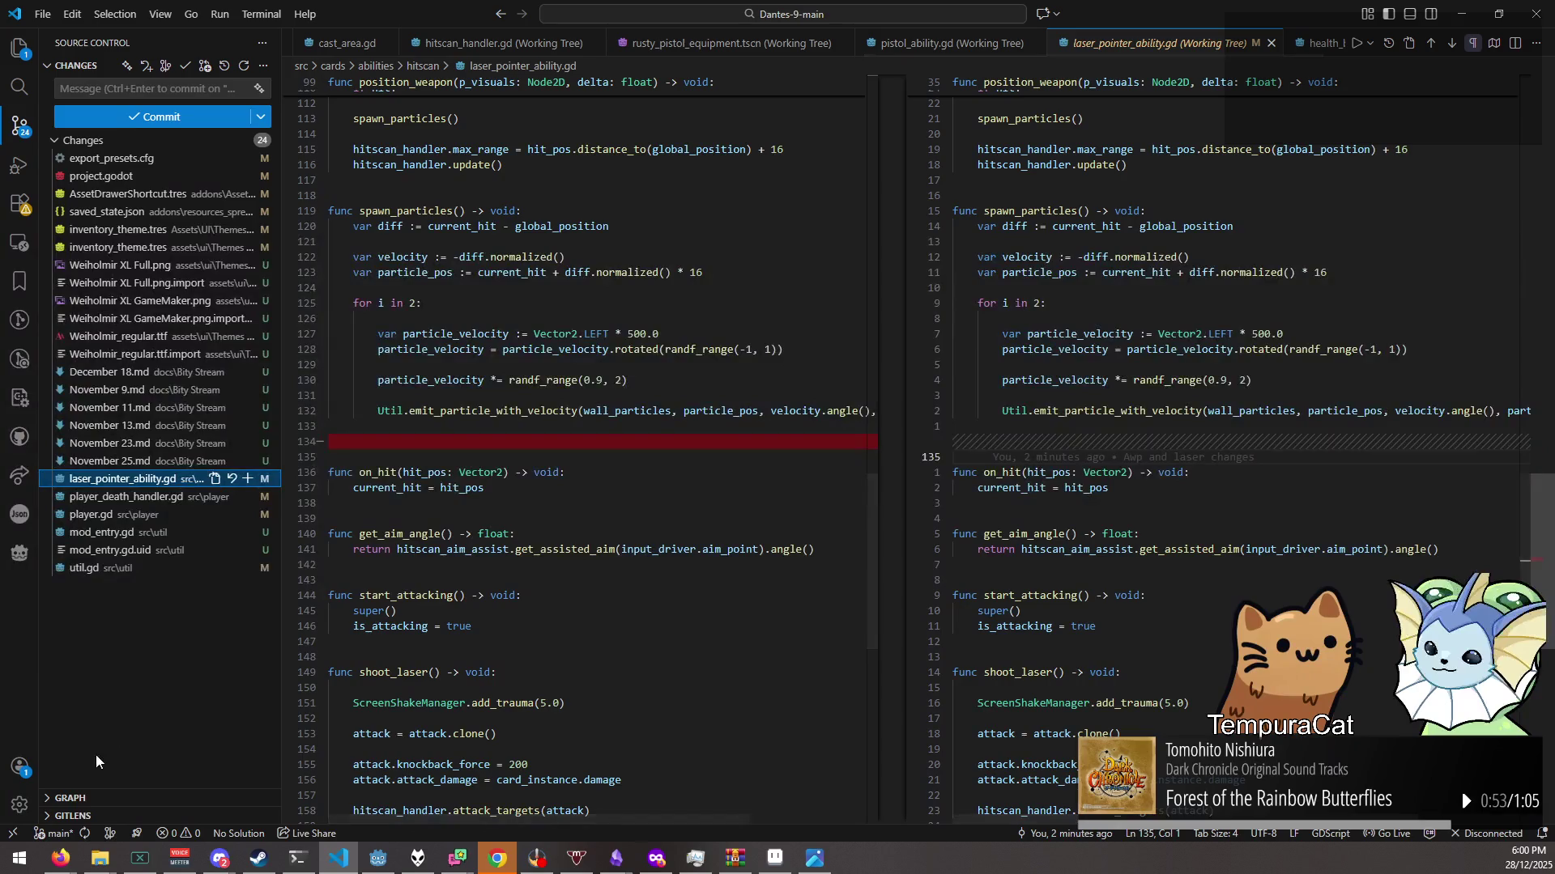
pyautogui.click(85, 834)
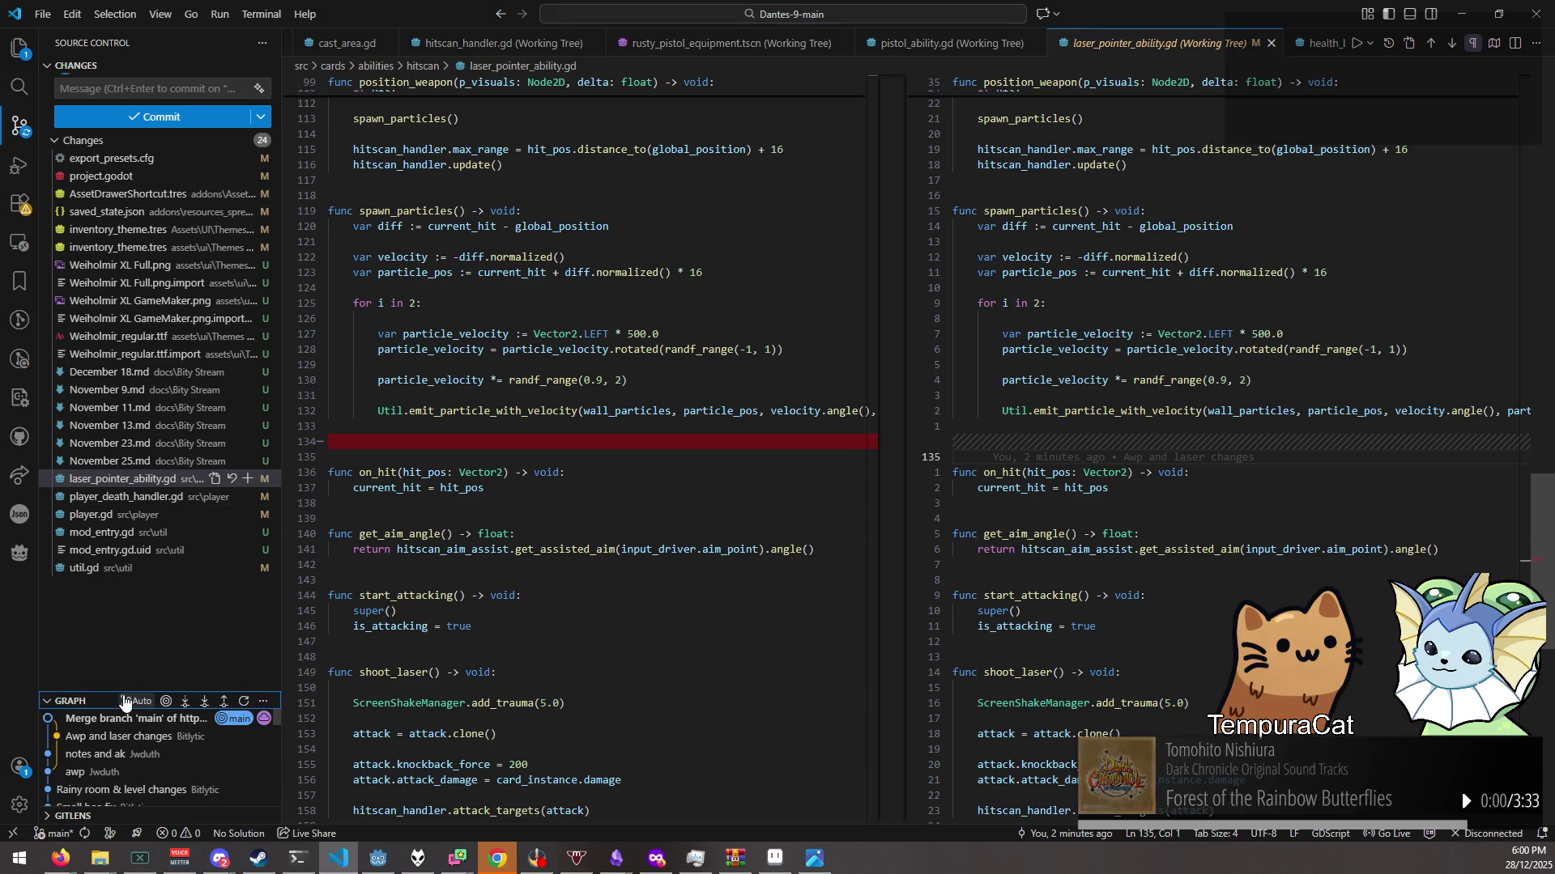
pyautogui.moveTo(121, 694); pyautogui.dragTo(168, 473)
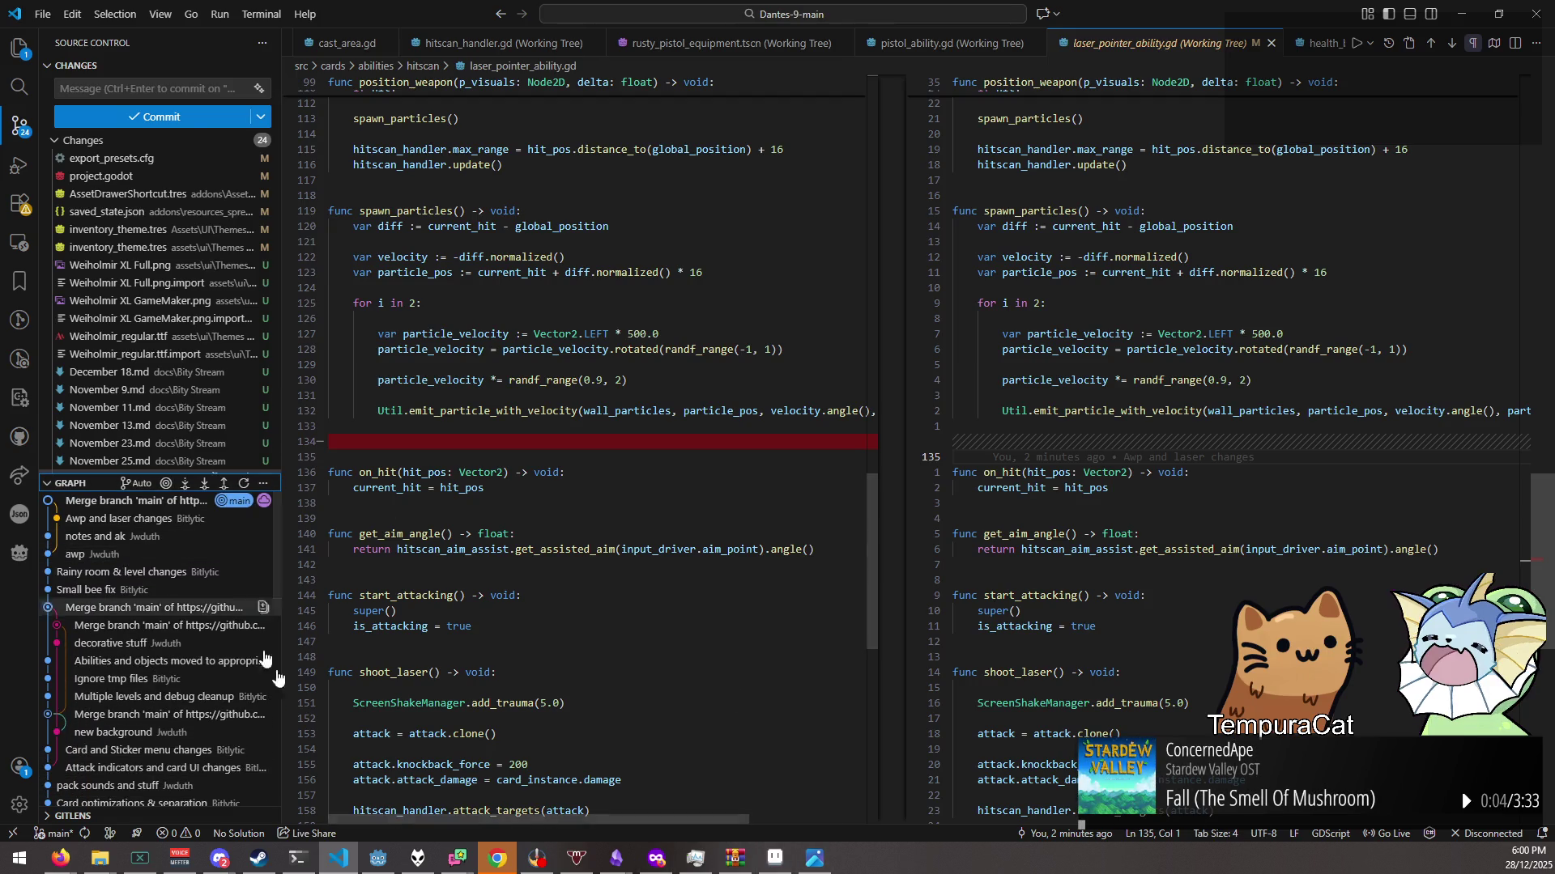
# Bring Godot forward, then open the Dante's 9 Future Plans note in Obsidian
pyautogui.click(369, 852)
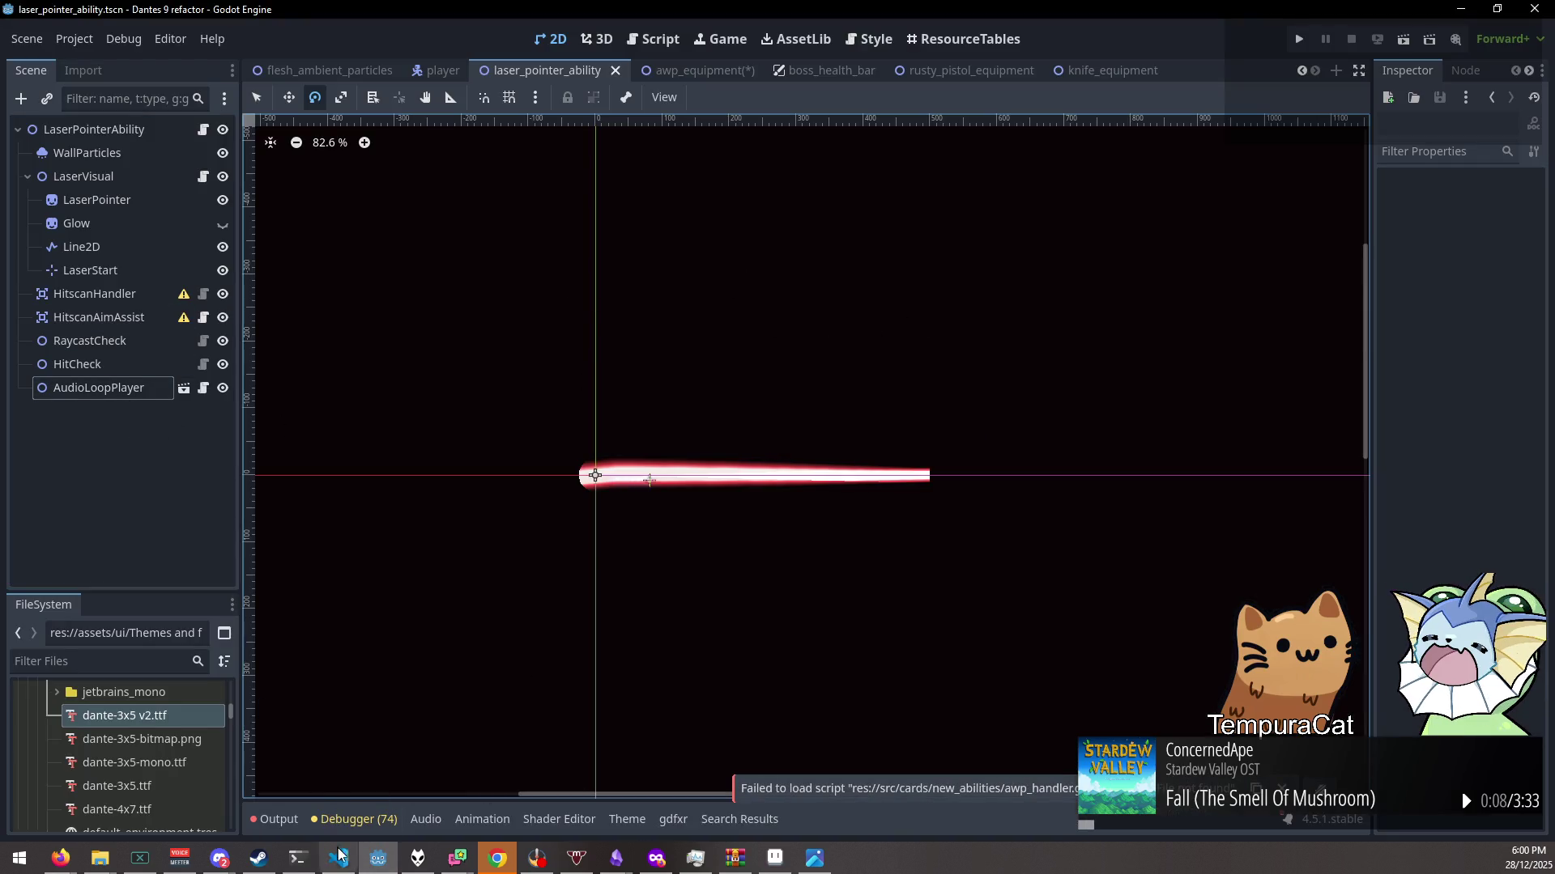
pyautogui.moveTo(617, 856)
pyautogui.click(711, 775)
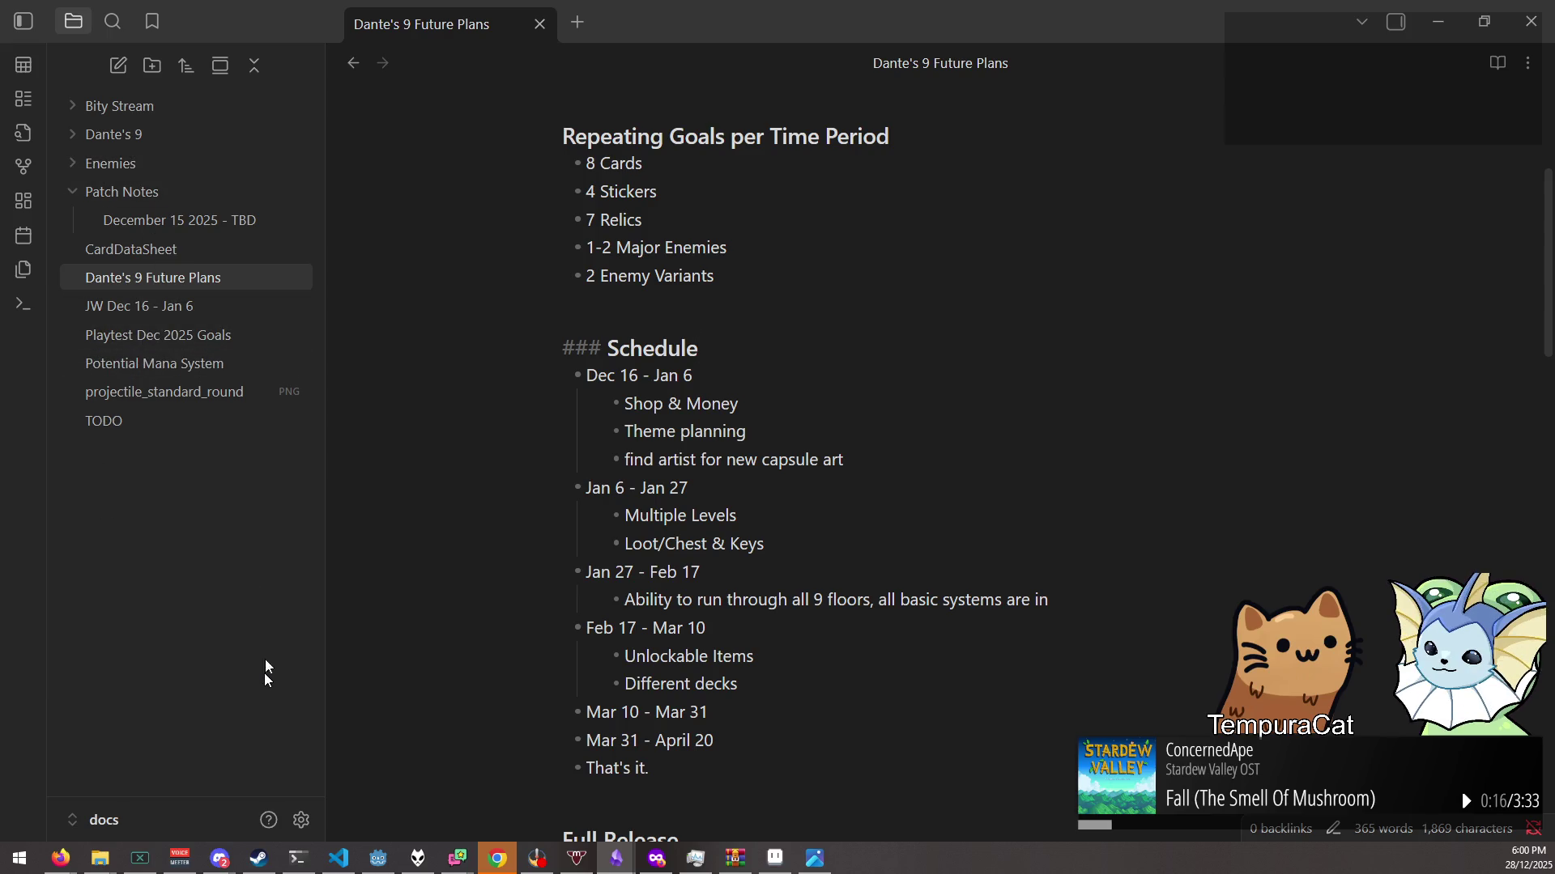
# Read the JW Dec 16 - Jan 6 note's Cards, Stickers and Relics lists, then return to Godot
pyautogui.click(186, 305)
pyautogui.scroll(-3)
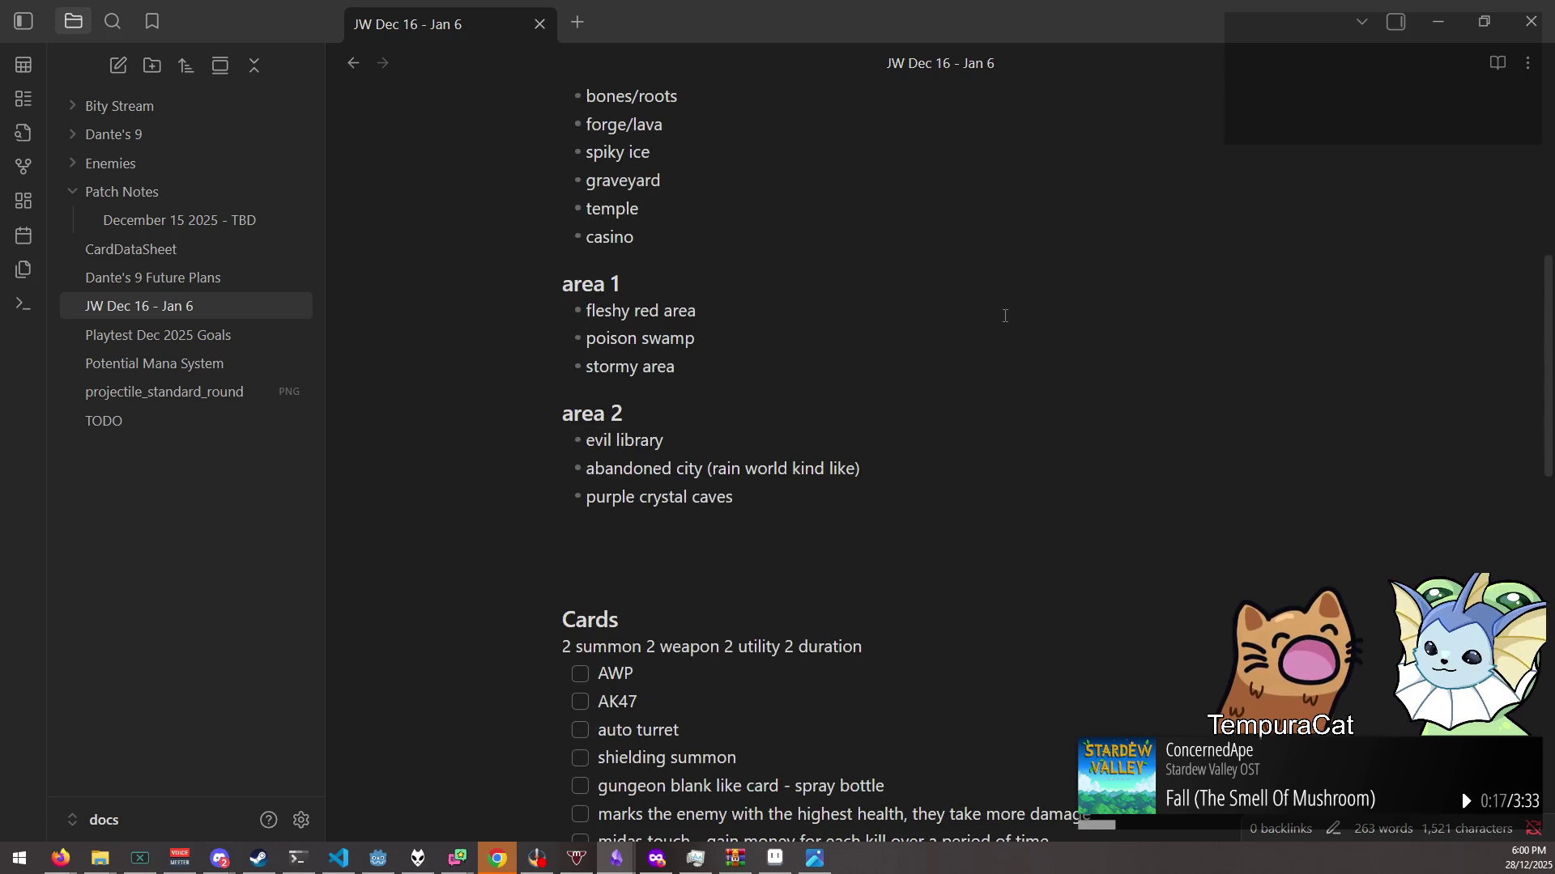
pyautogui.scroll(-3)
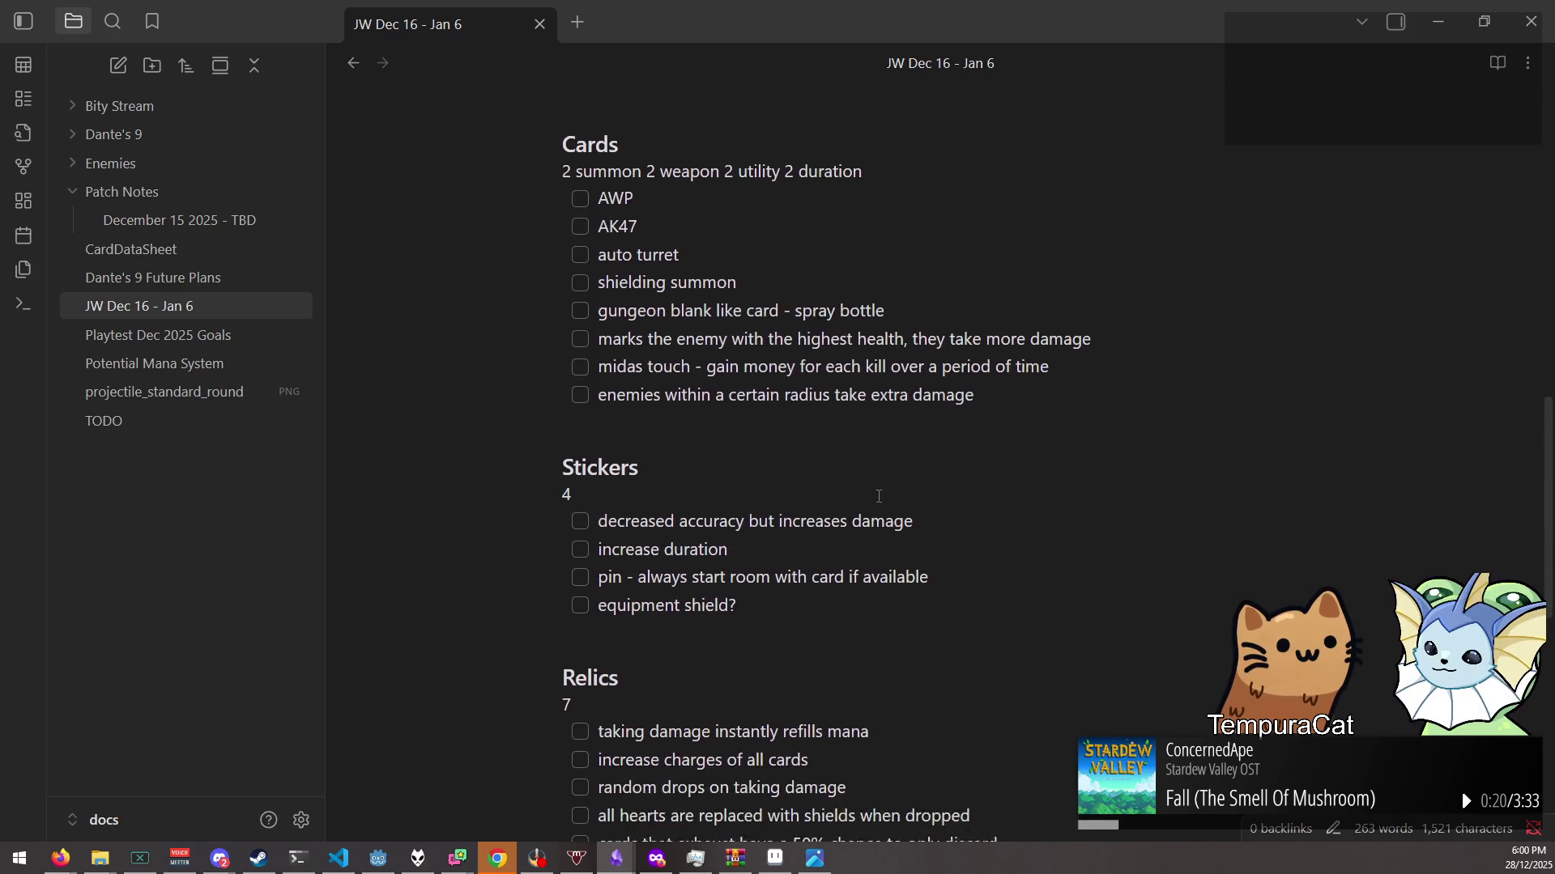
pyautogui.scroll(-3)
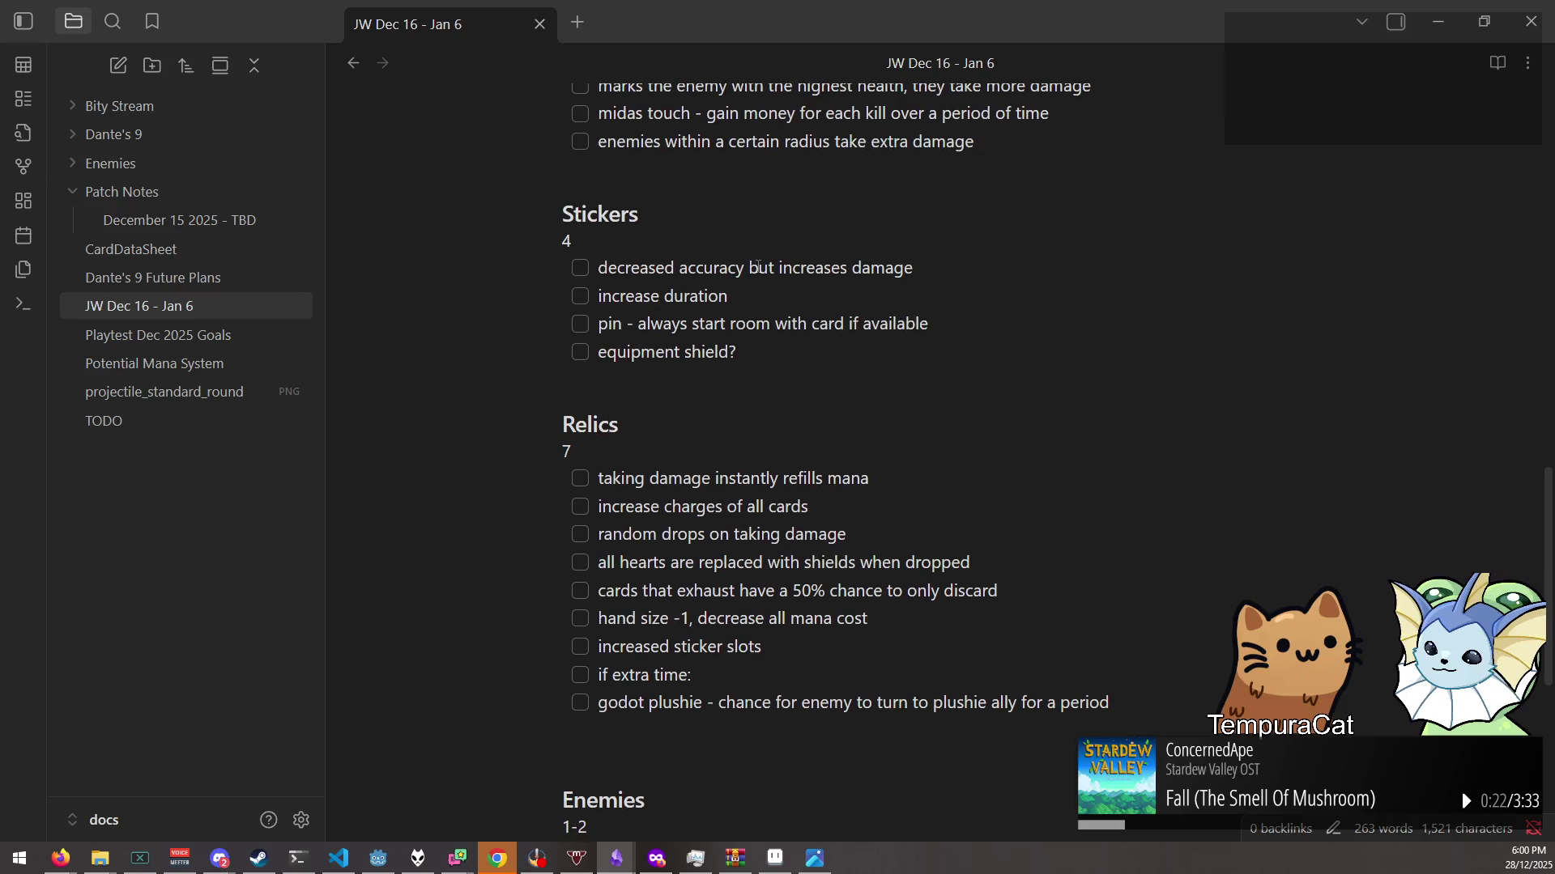
pyautogui.click(948, 343)
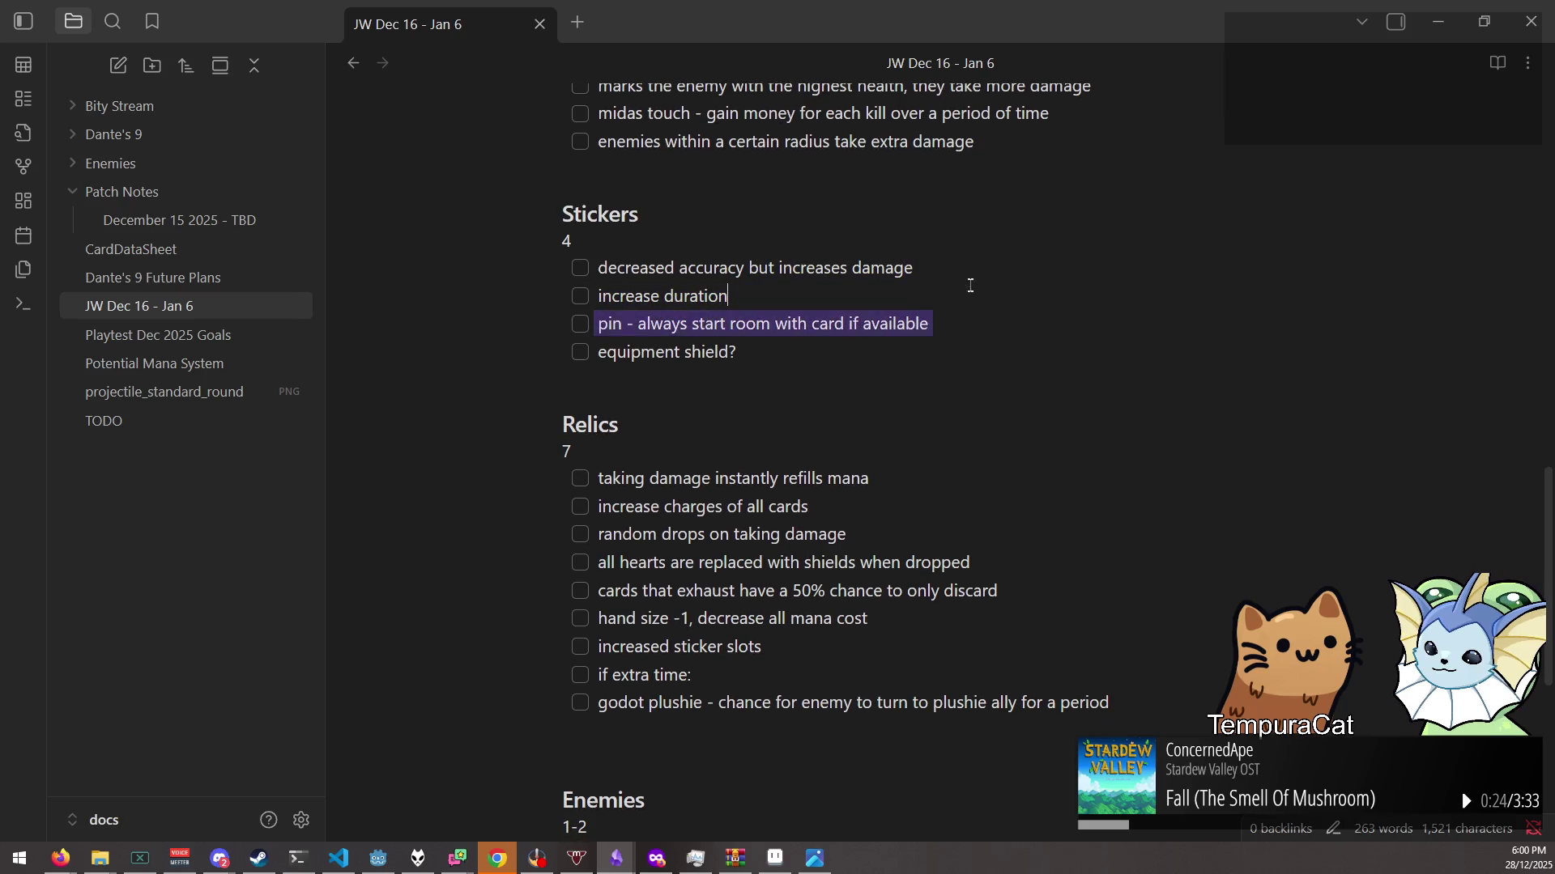
pyautogui.click(1099, 389)
pyautogui.moveTo(1008, 381); pyautogui.dragTo(919, 142)
pyautogui.click(1080, 333)
pyautogui.click(378, 858)
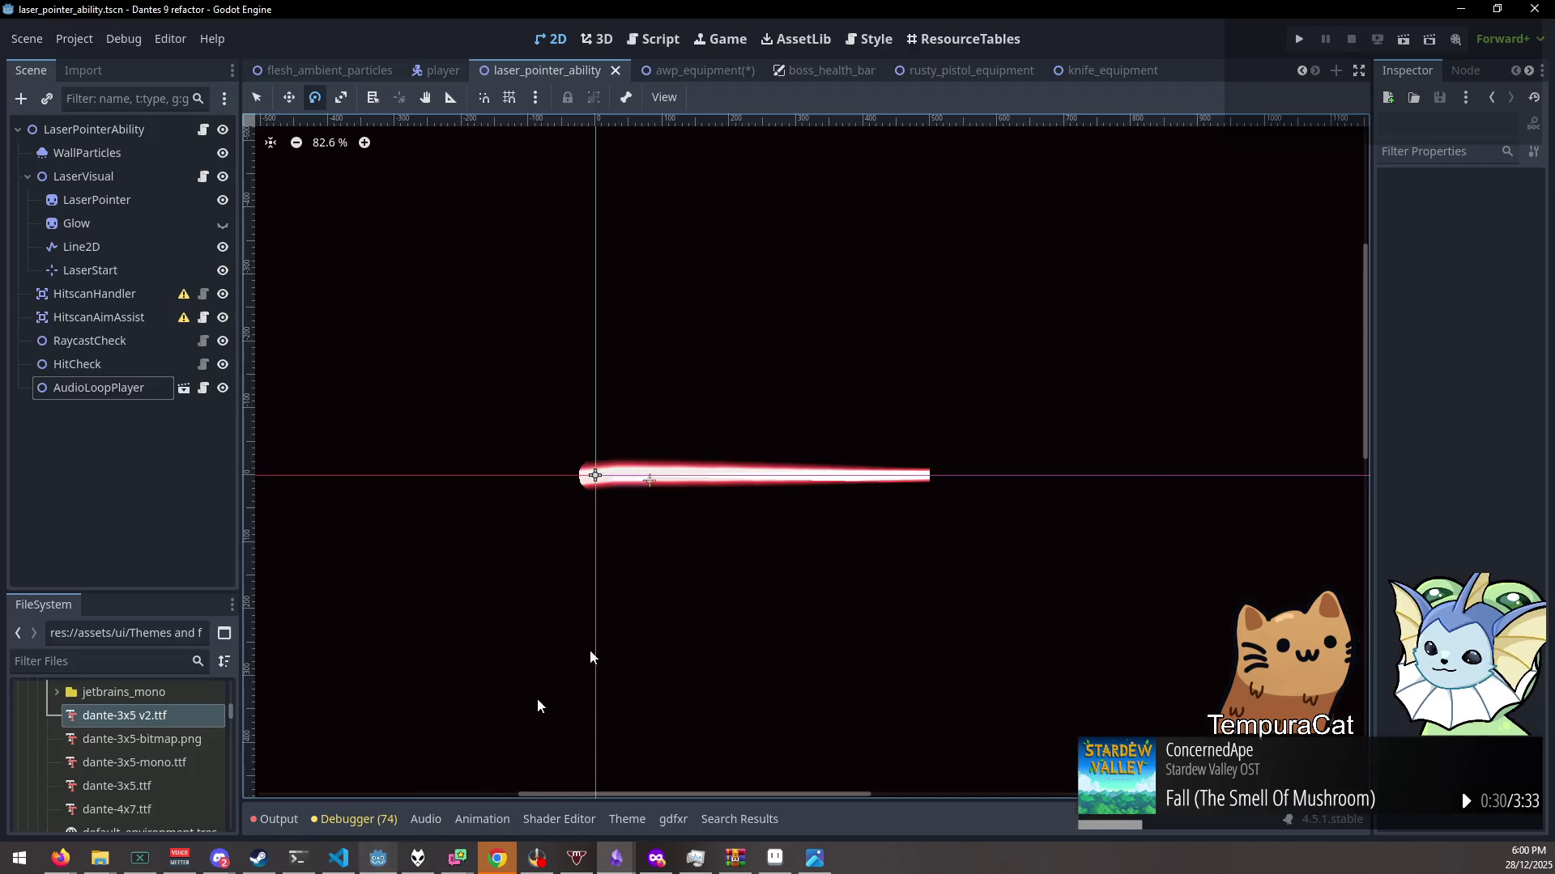
# Test-run the game without saving, adding an AK47 card and BOX via the debug menu
pyautogui.press('F5')
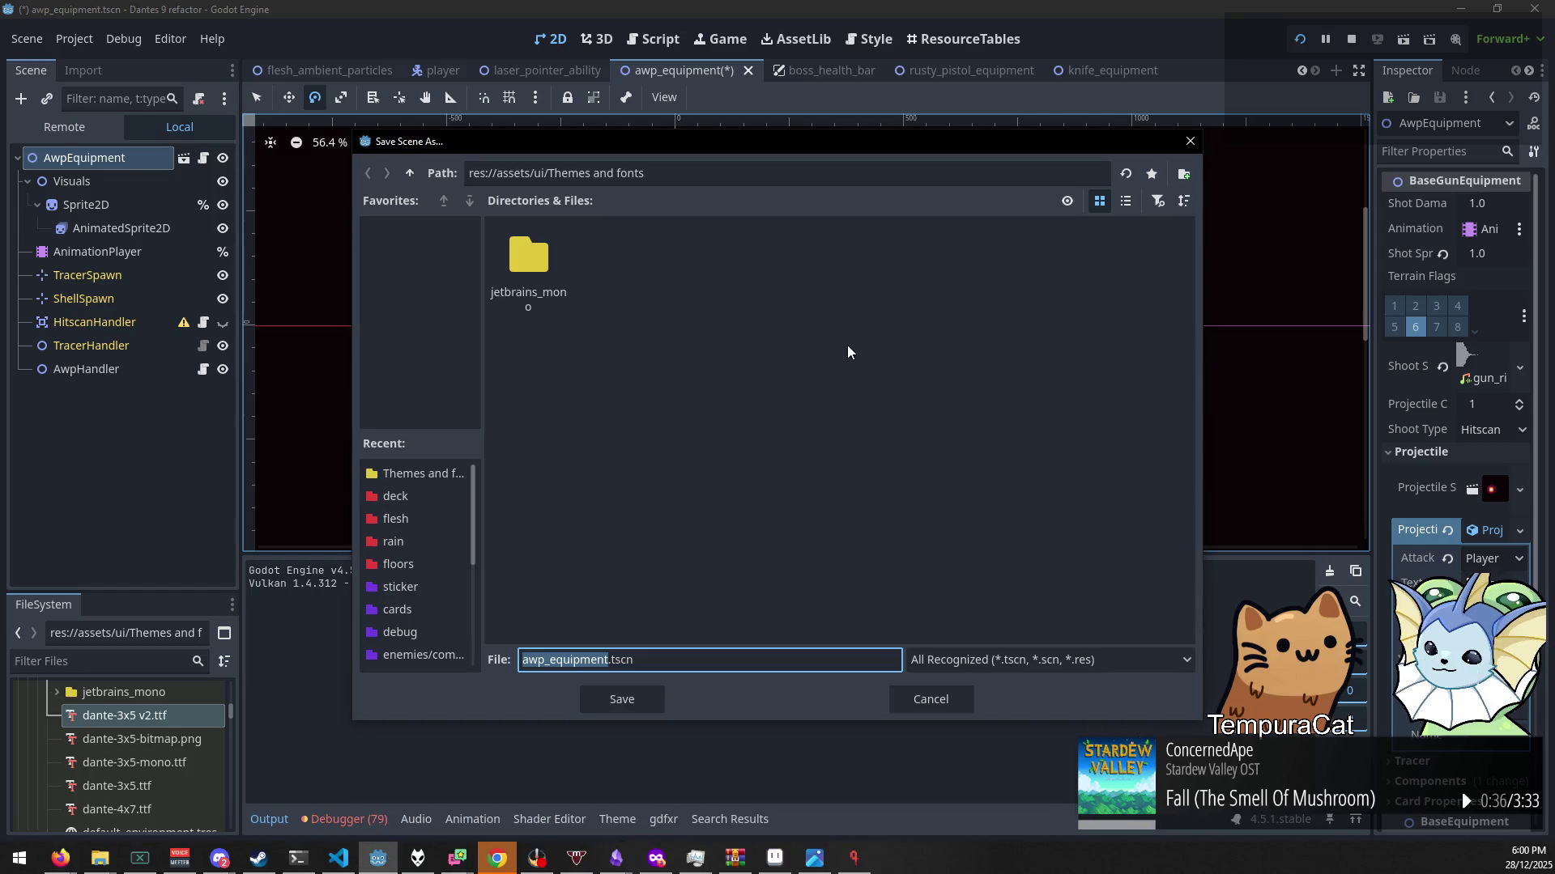
pyautogui.press('Escape')
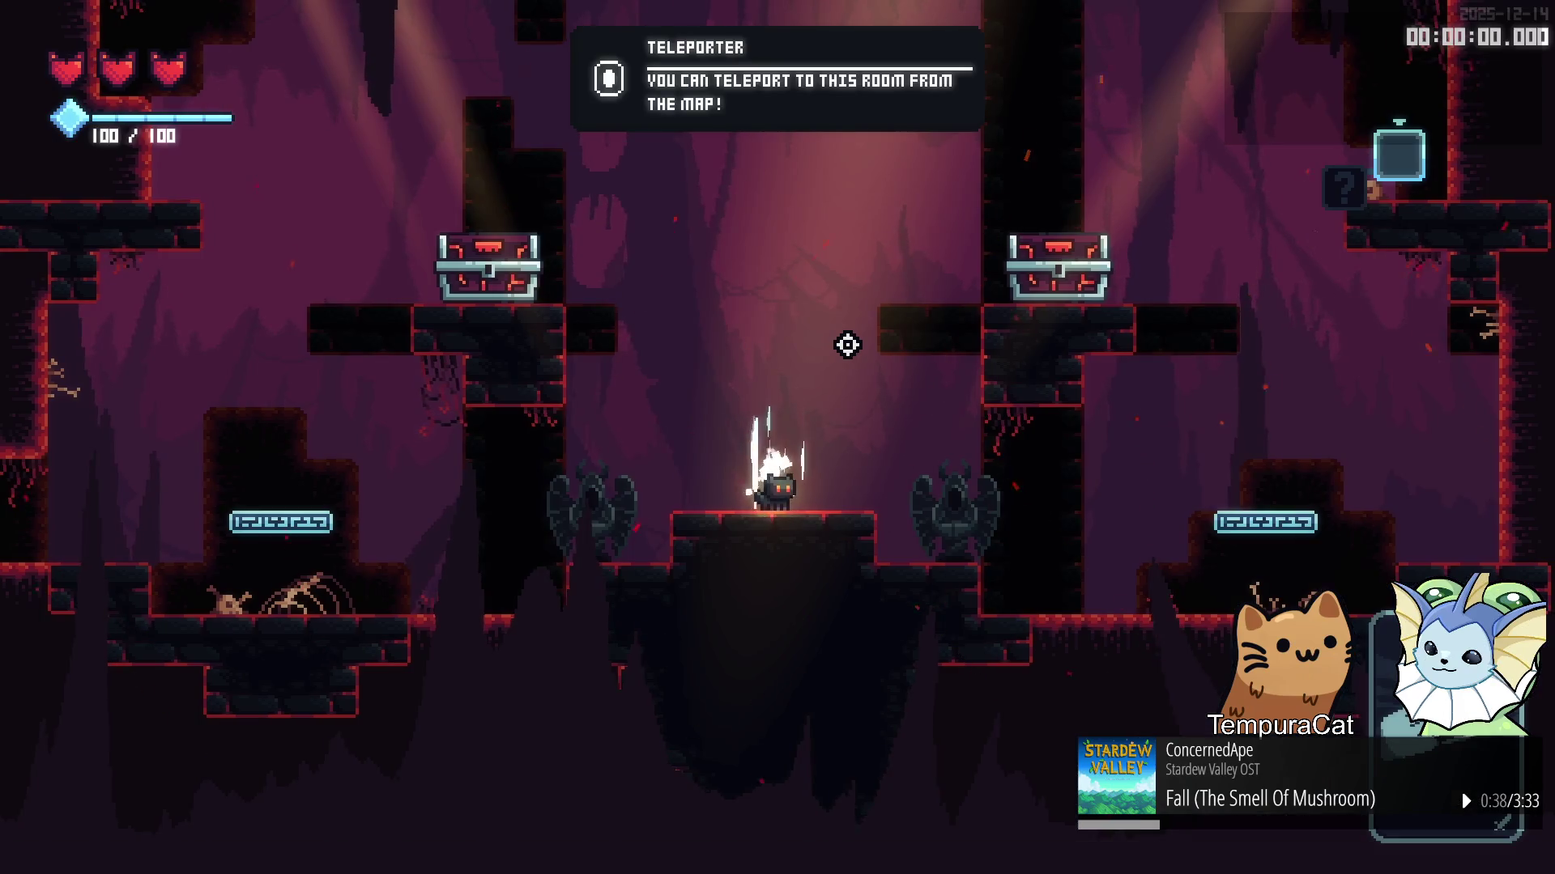
pyautogui.press('F1')
pyautogui.click(209, 198)
pyautogui.click(1145, 150)
pyautogui.click(1219, 264)
pyautogui.press('F1')
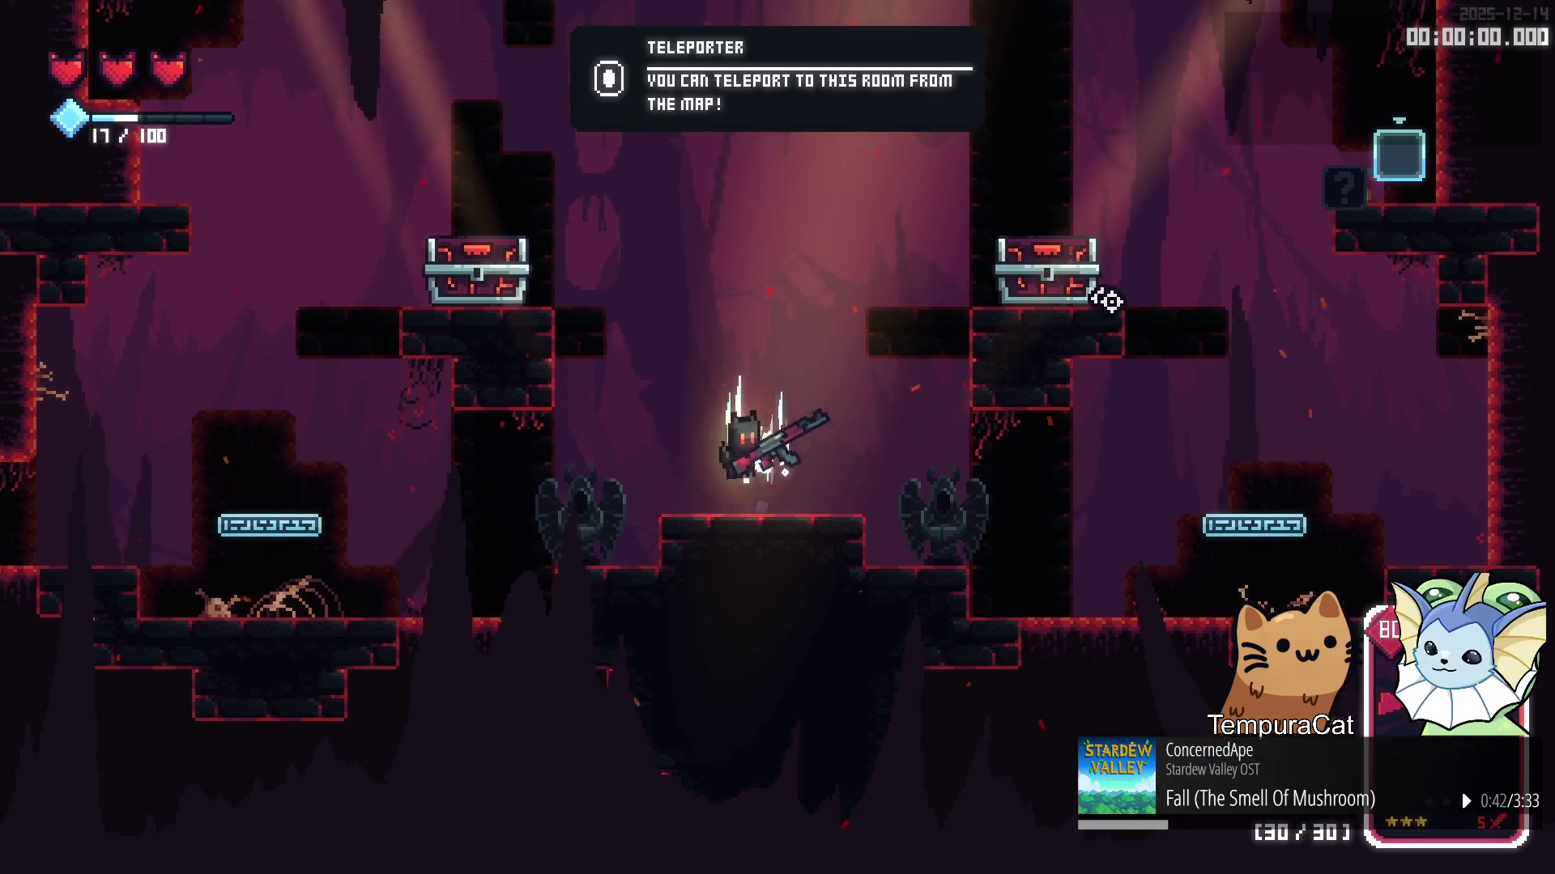
pyautogui.press('F8')
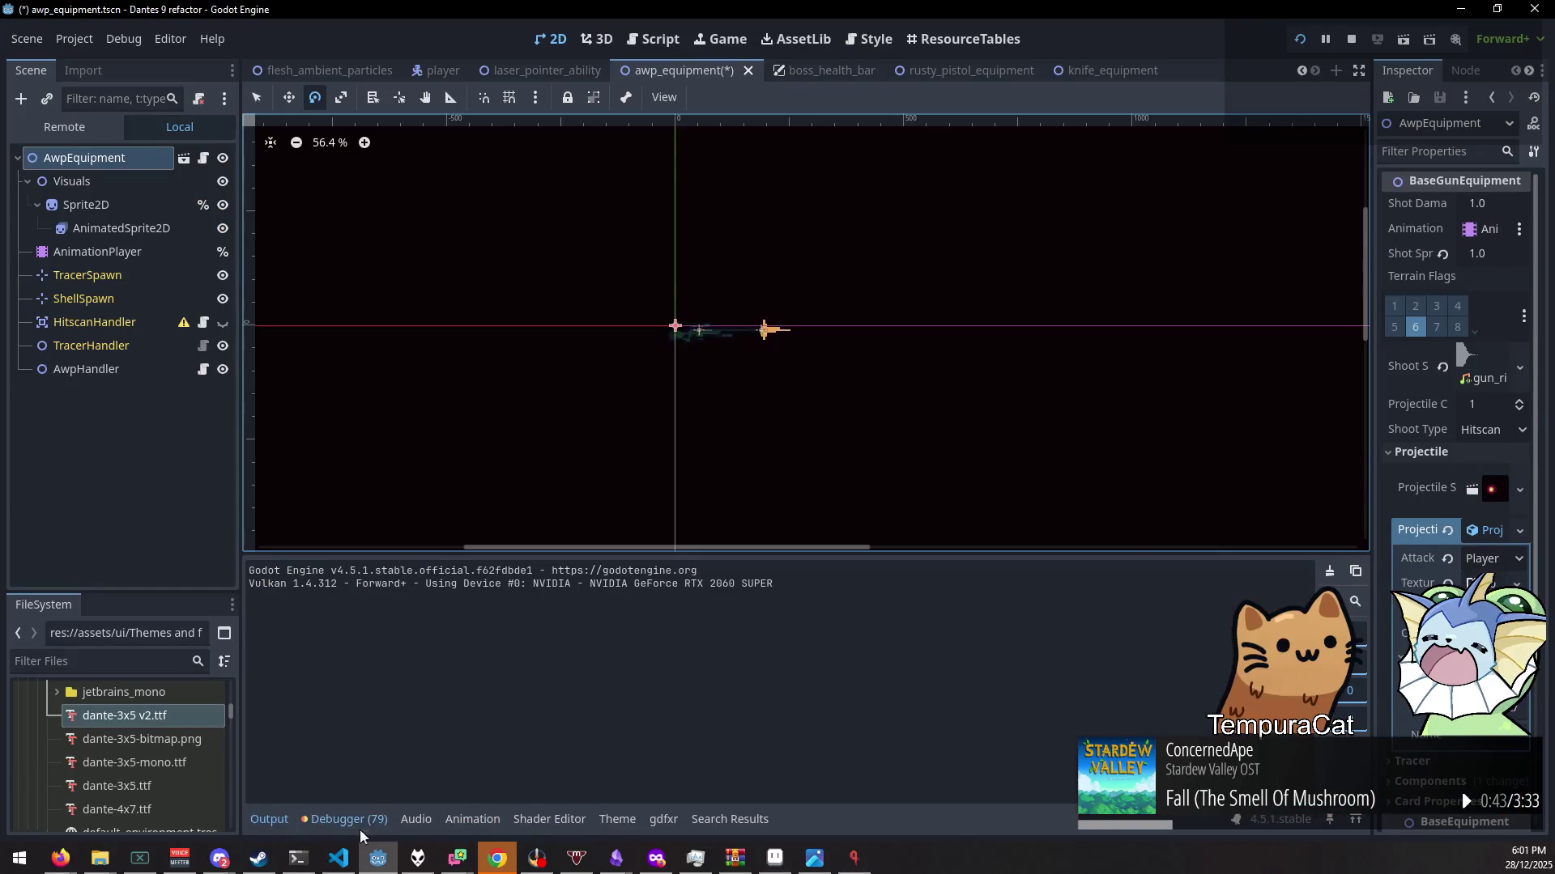
# Open the Debugger errors to the quality_updated warning's script, then rerun and fire the rifle
pyautogui.click(356, 821)
pyautogui.click(356, 569)
pyautogui.click(1362, 629)
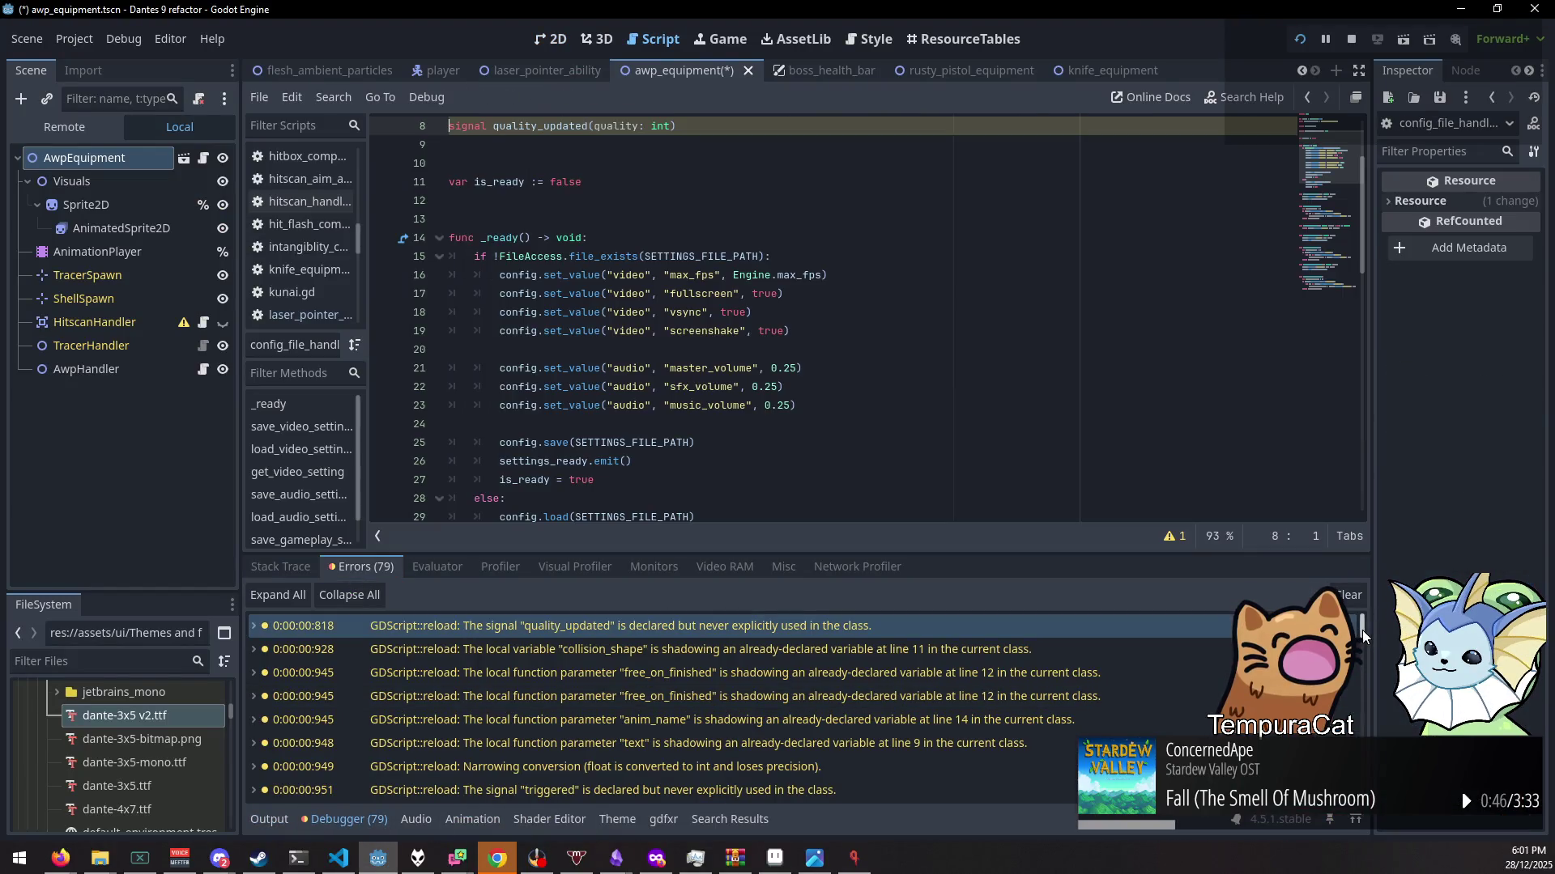
pyautogui.scroll(-3)
pyautogui.press('F5')
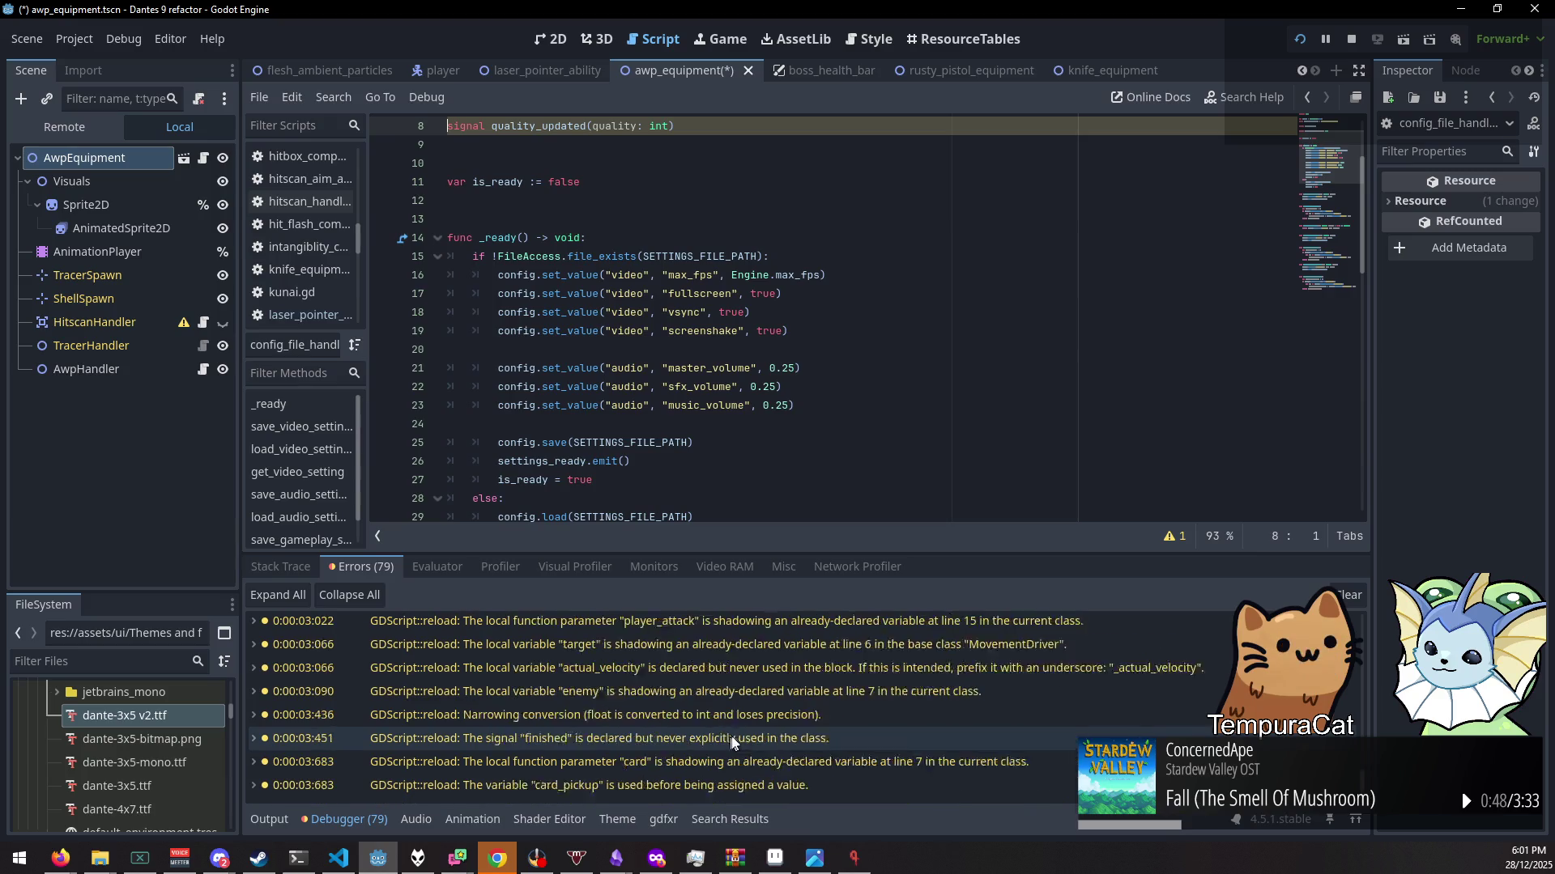
pyautogui.moveTo(1250, 467); pyautogui.dragTo(1271, 515)
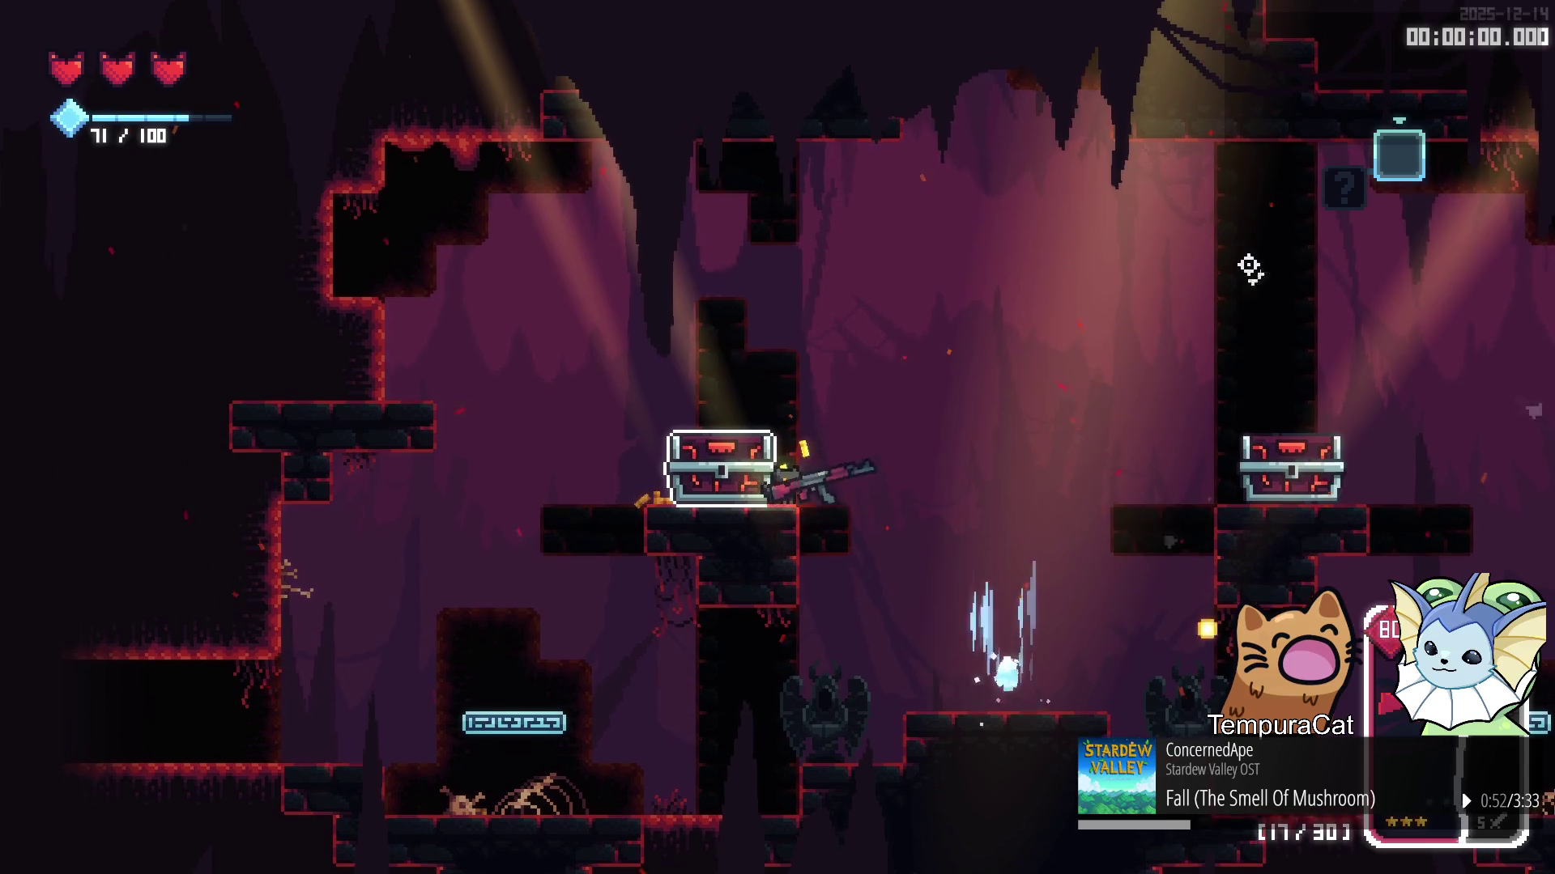
# Fire the laser pointer at the crosshair after checking the debug menu
pyautogui.press('F1')
pyautogui.press('F1')
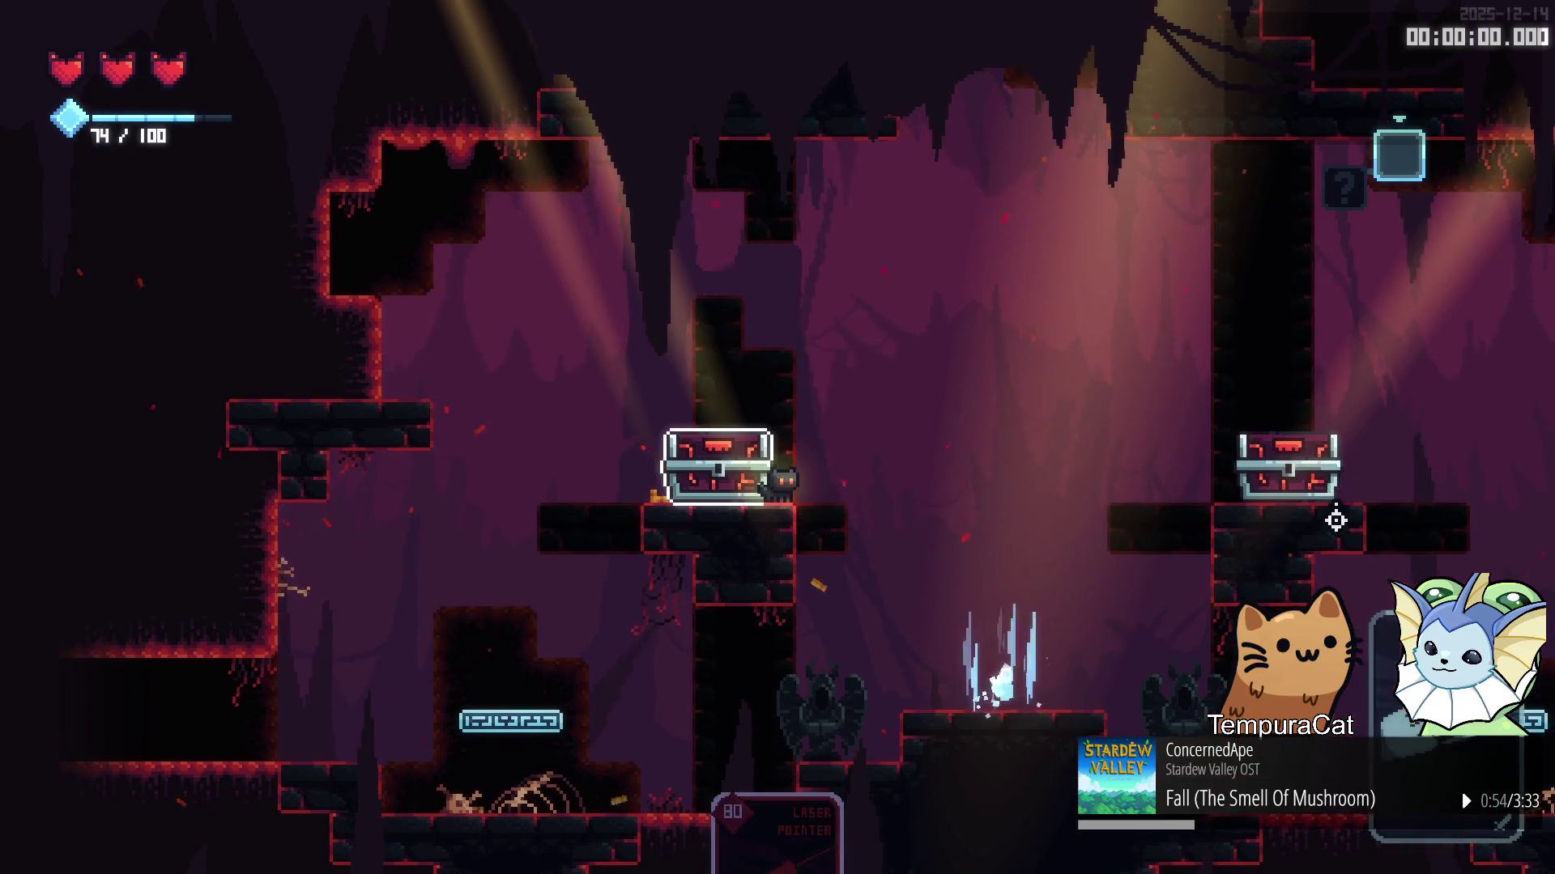
pyautogui.press('F1')
pyautogui.scroll(-3)
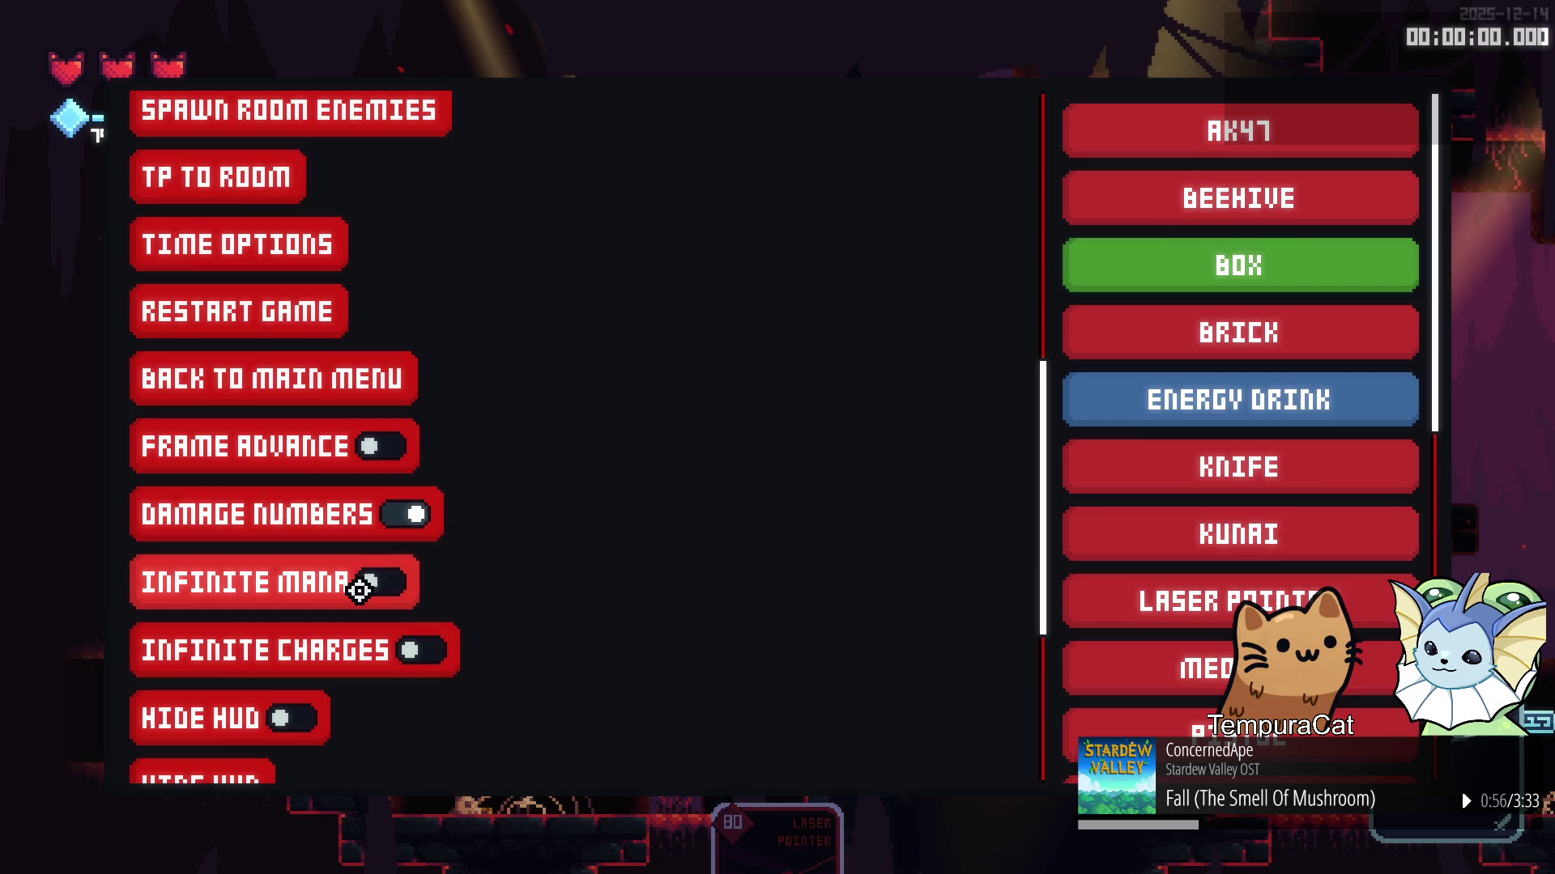
pyautogui.press('F1')
pyautogui.moveTo(1270, 538); pyautogui.dragTo(1295, 581)
# Spawn a row of DPSDummy enemies from the debug menu and fire the laser at them
pyautogui.press('F1')
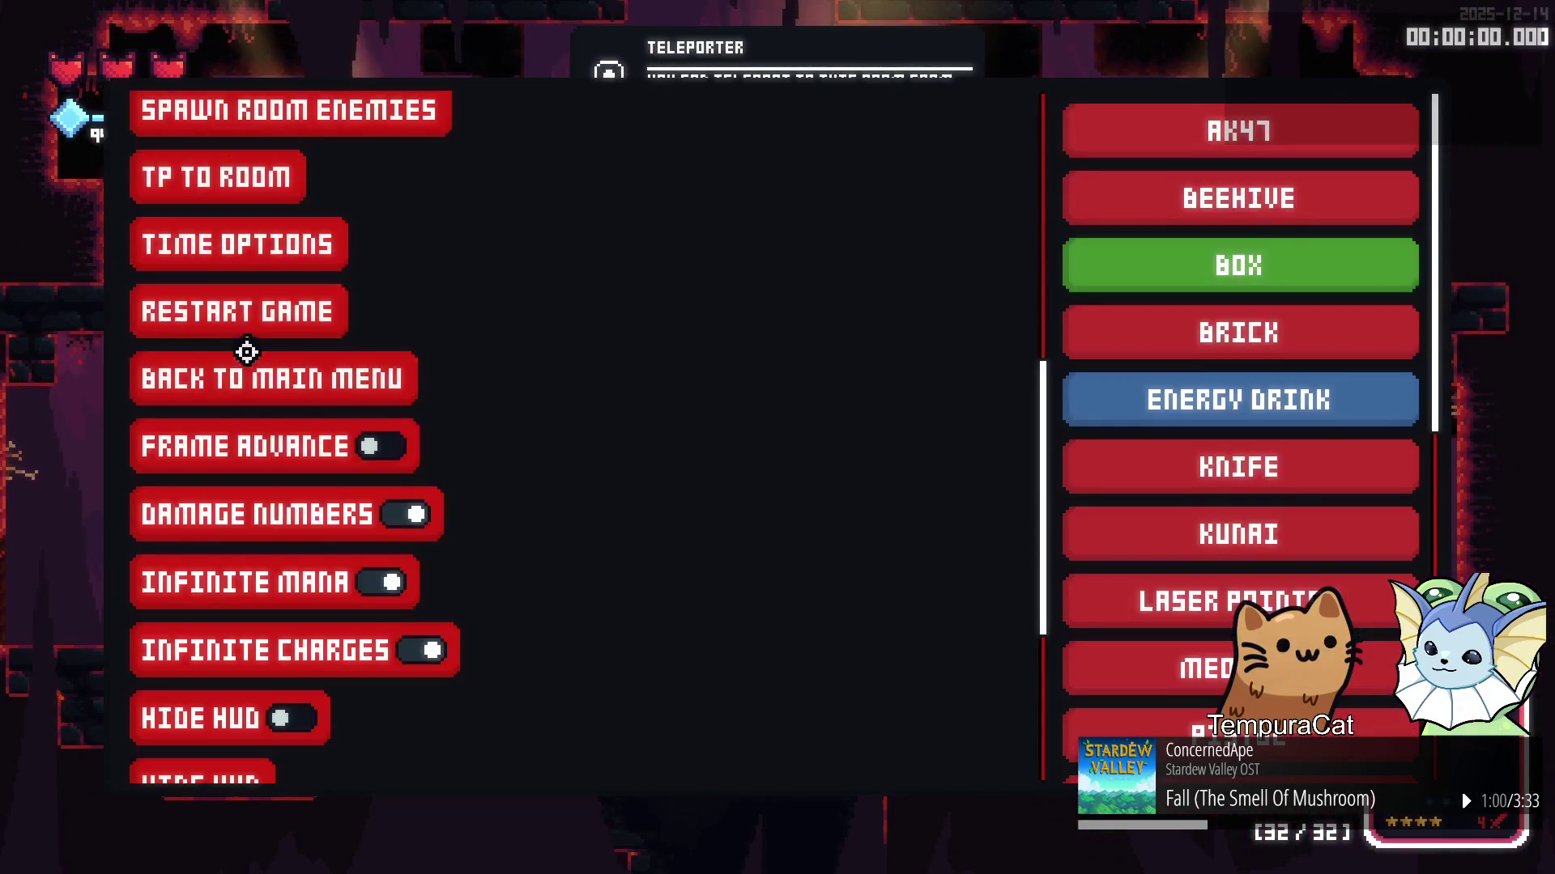
pyautogui.scroll(3)
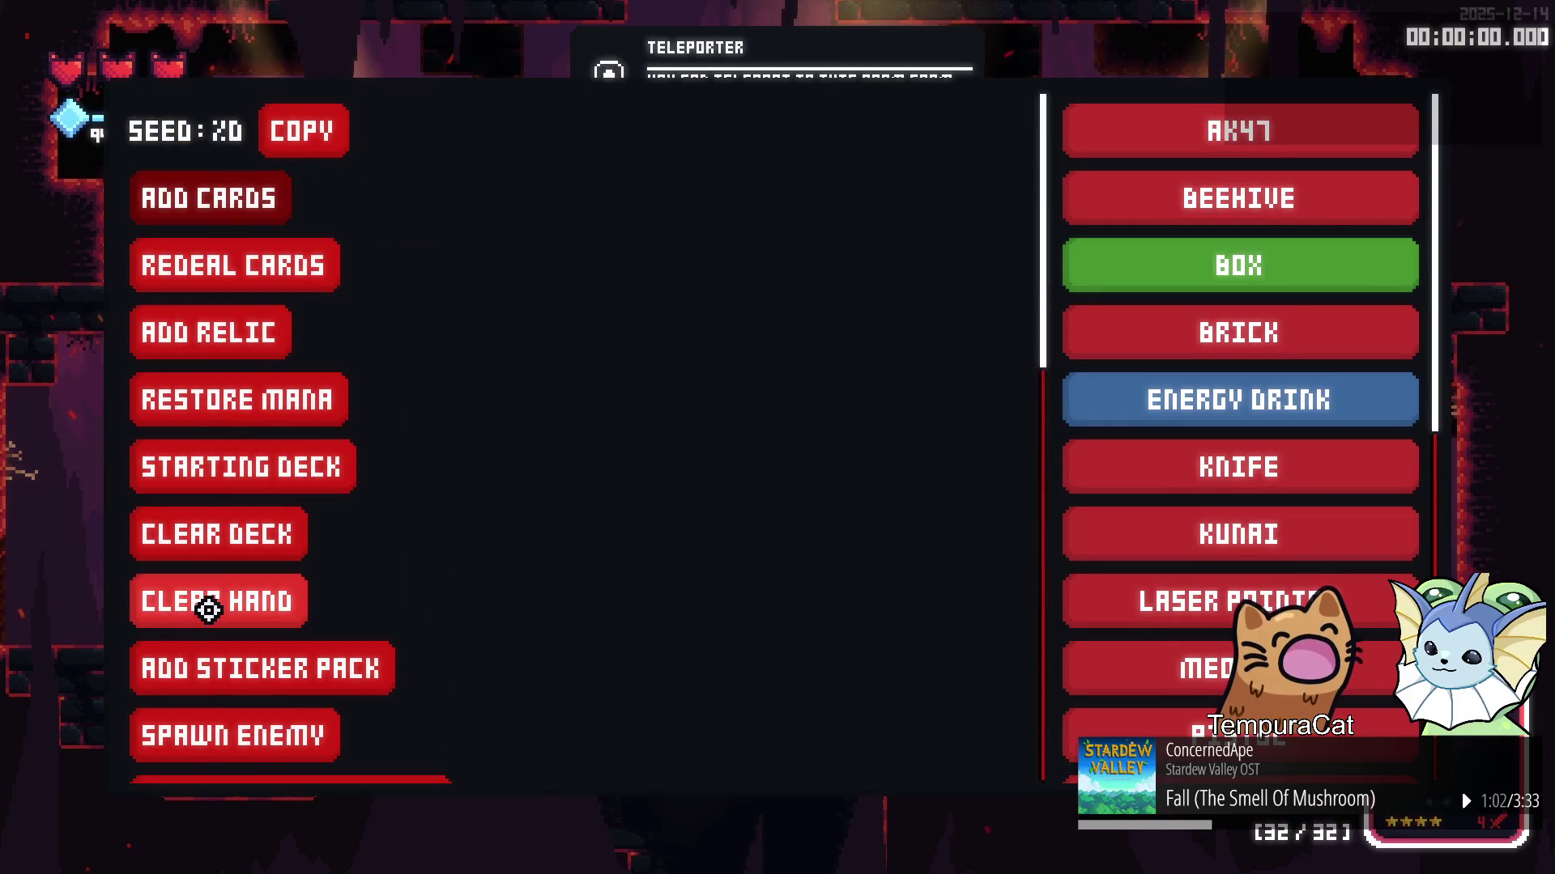
pyautogui.scroll(-3)
pyautogui.click(251, 635)
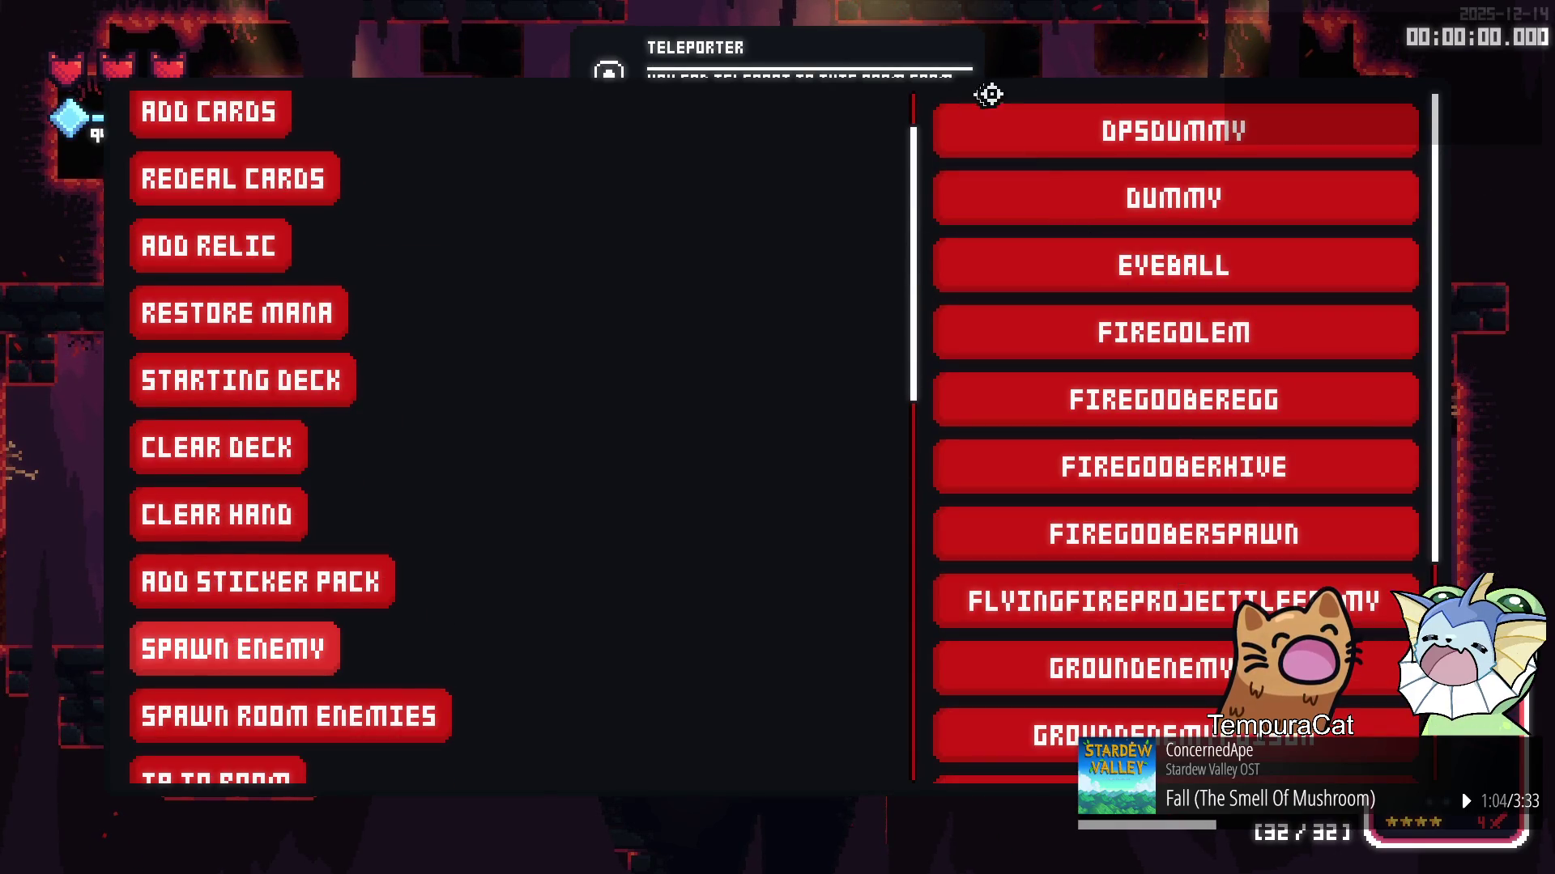
pyautogui.click(1114, 120)
pyautogui.click(1069, 655)
pyautogui.click(1122, 655)
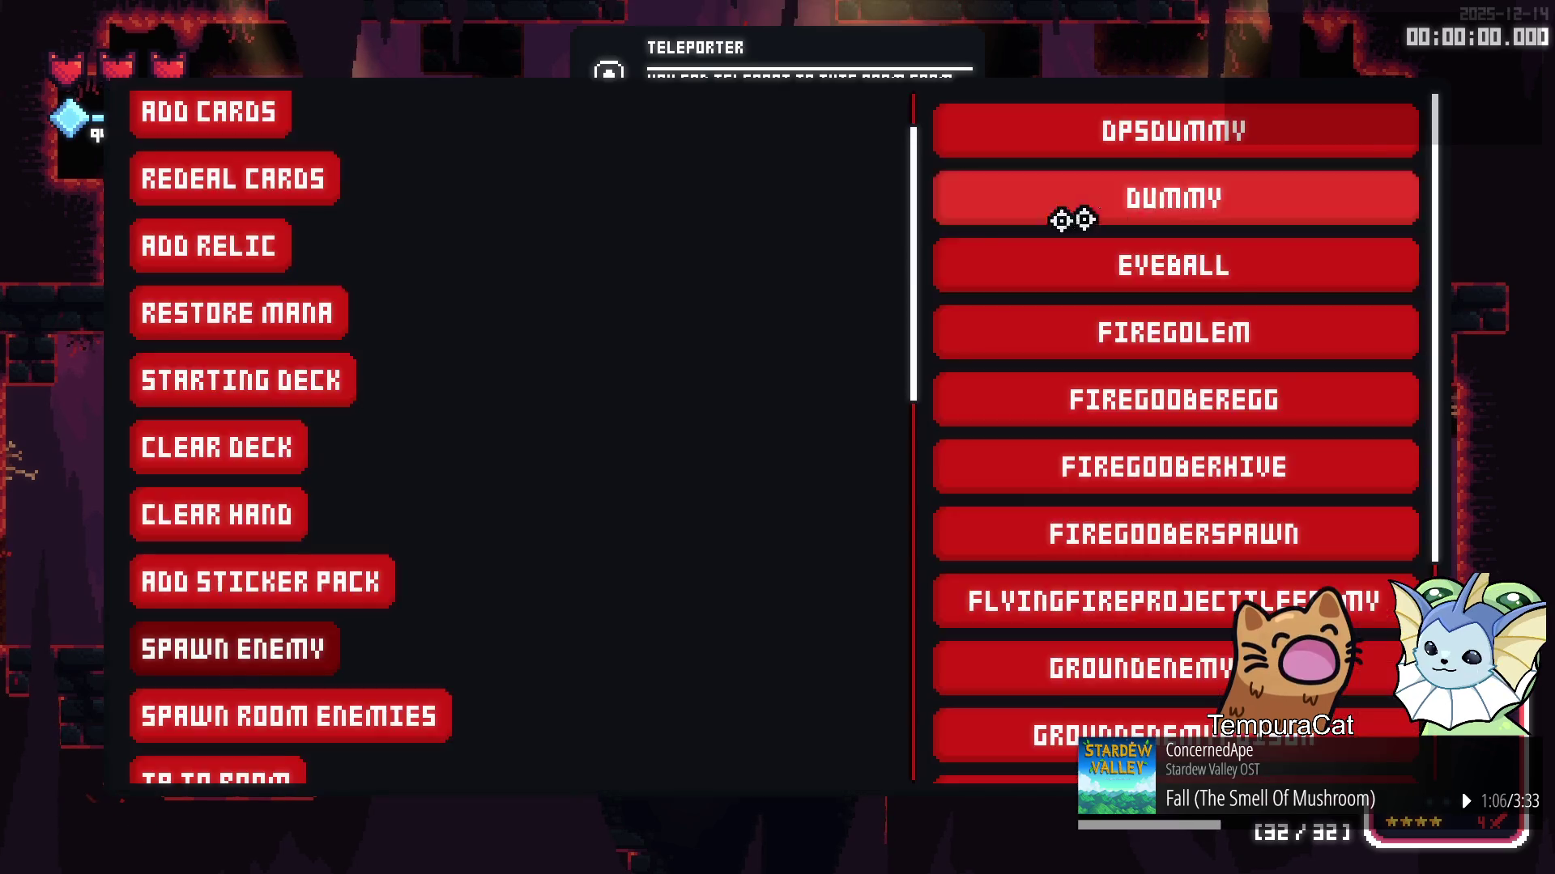
pyautogui.click(1072, 203)
pyautogui.click(1224, 658)
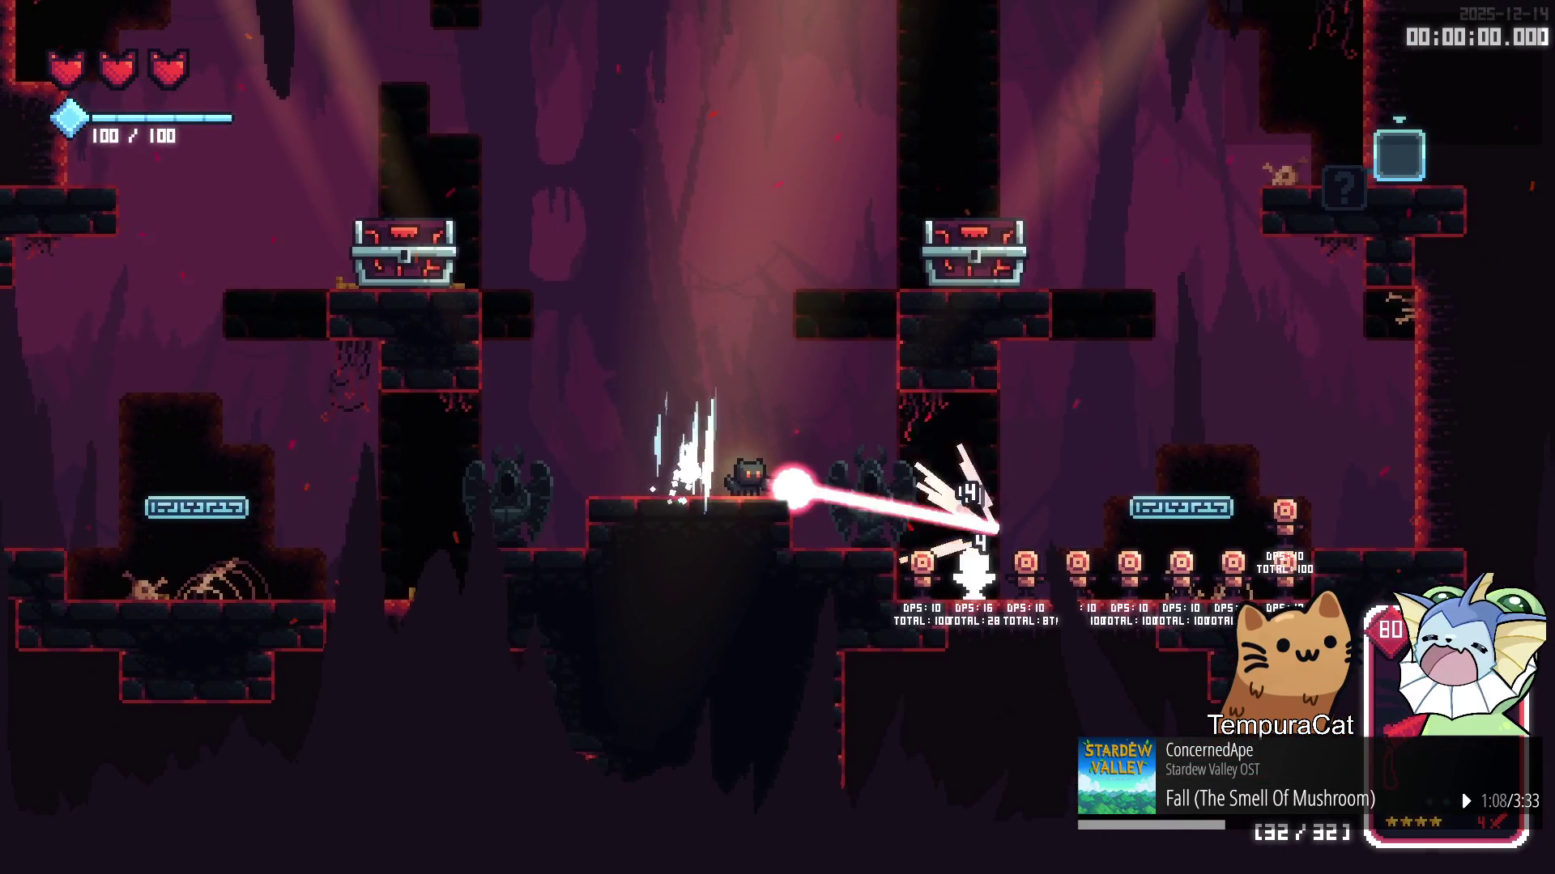
# Teleport to the forge room with the debug menu's TP To Room
pyautogui.press('F1')
pyautogui.scroll(-3)
pyautogui.click(243, 255)
pyautogui.click(1158, 733)
# At the forge, place a red target sticker from a sticker pack on the Laser Pointer card
pyautogui.press('a')
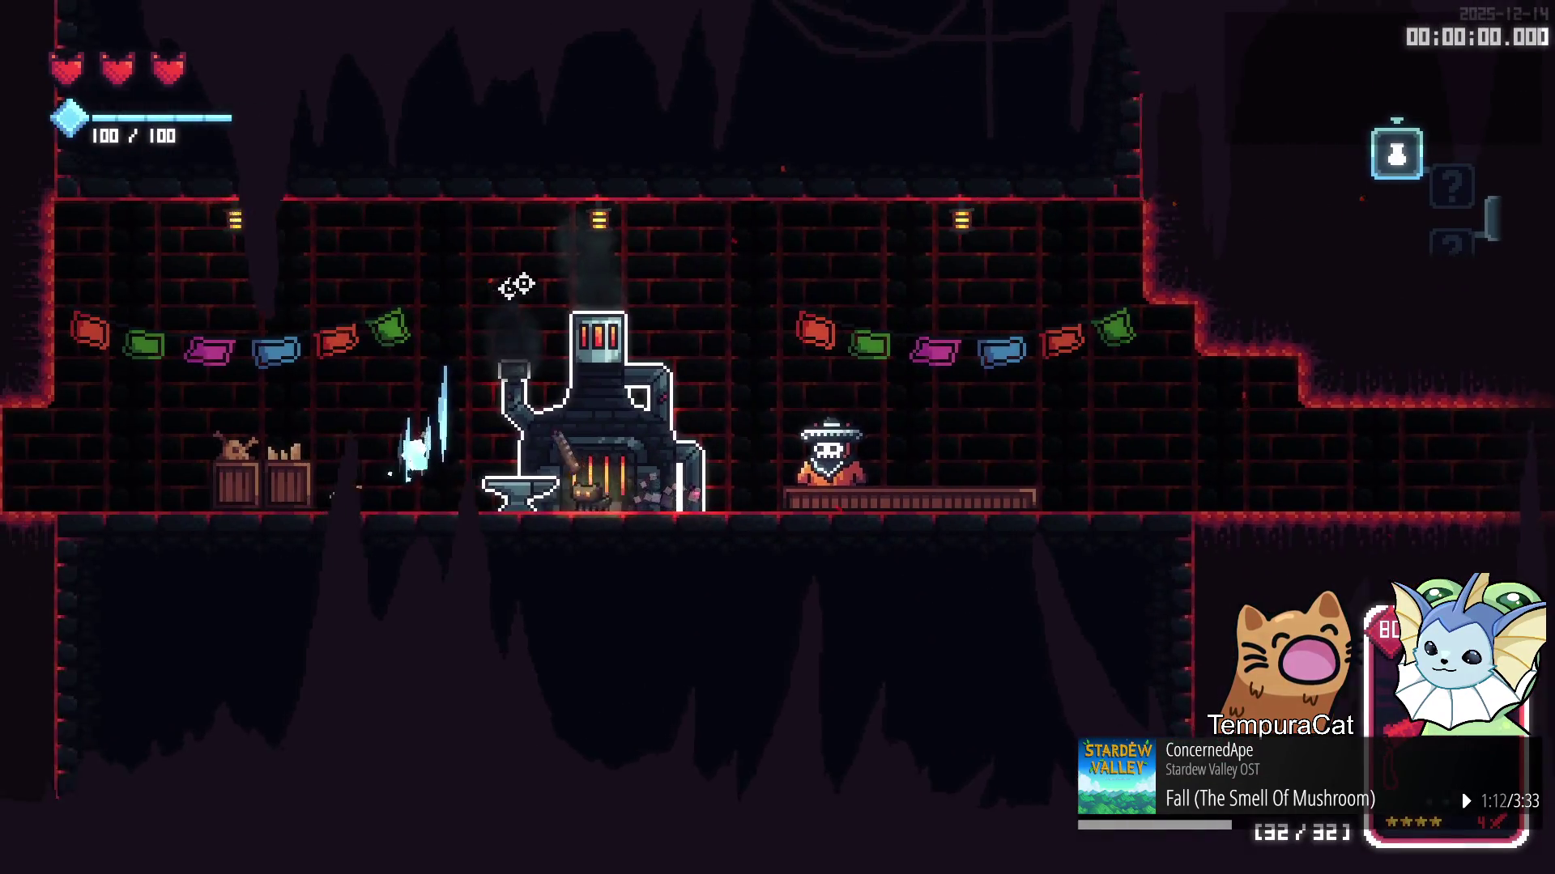
pyautogui.press('e')
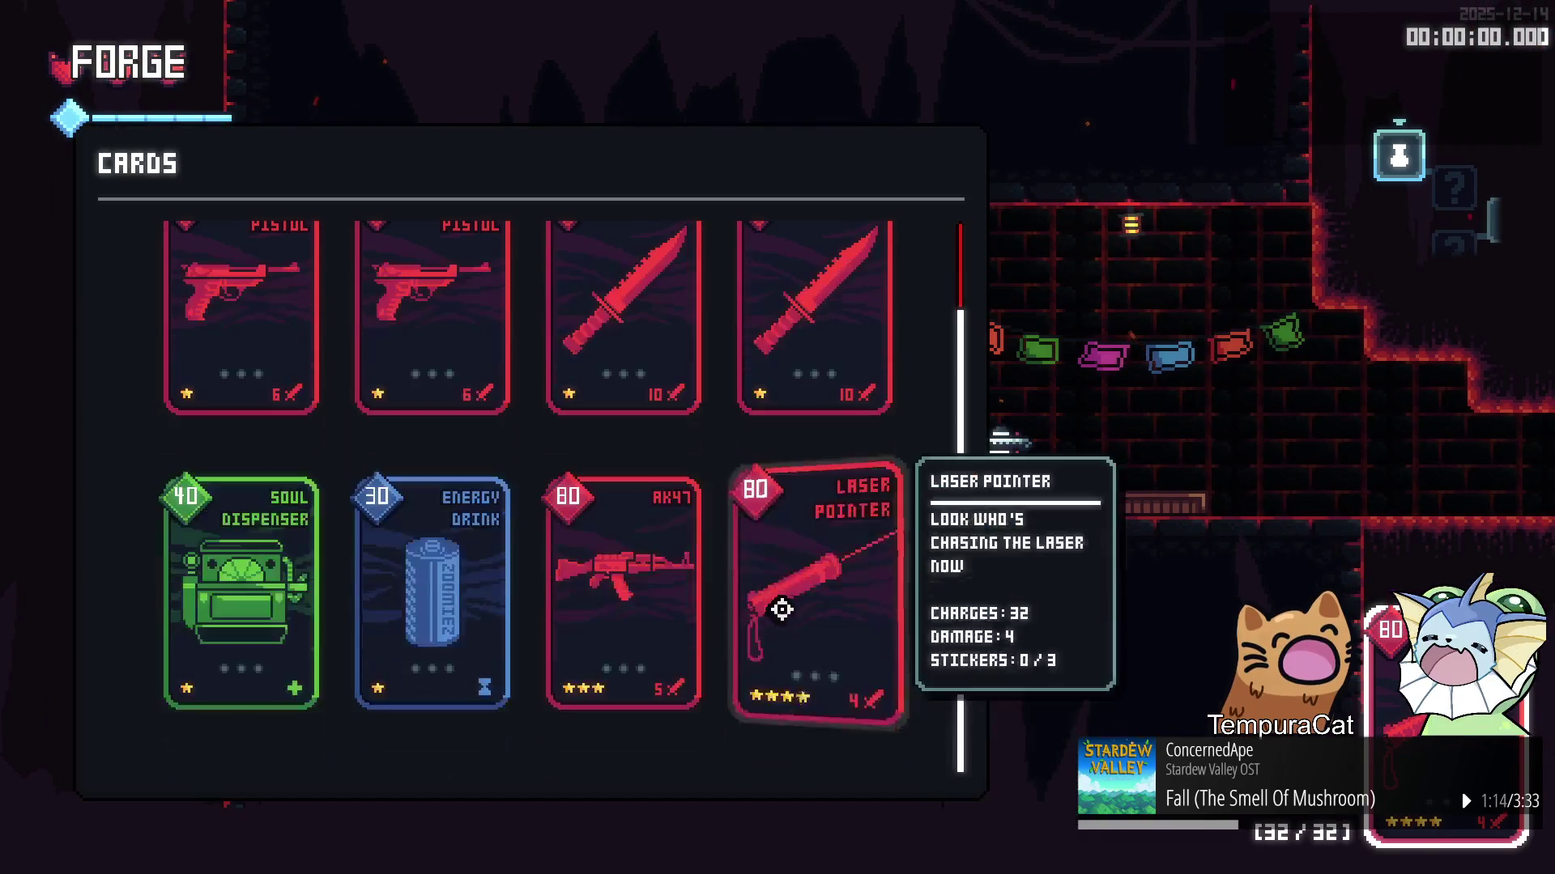
pyautogui.click(826, 632)
pyautogui.moveTo(1207, 285); pyautogui.dragTo(801, 623)
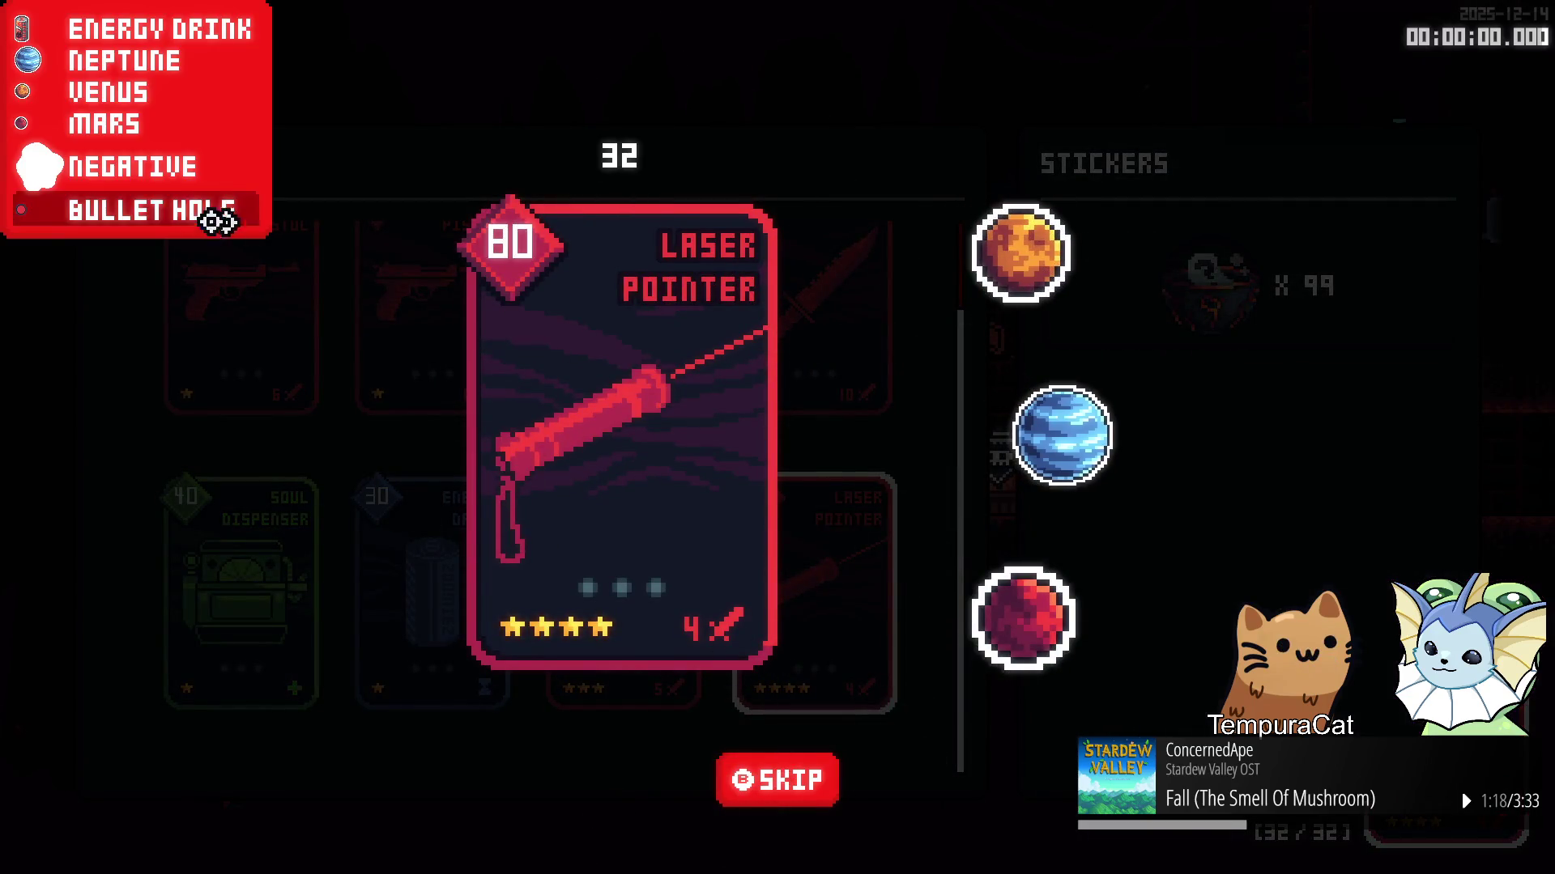
pyautogui.click(826, 359)
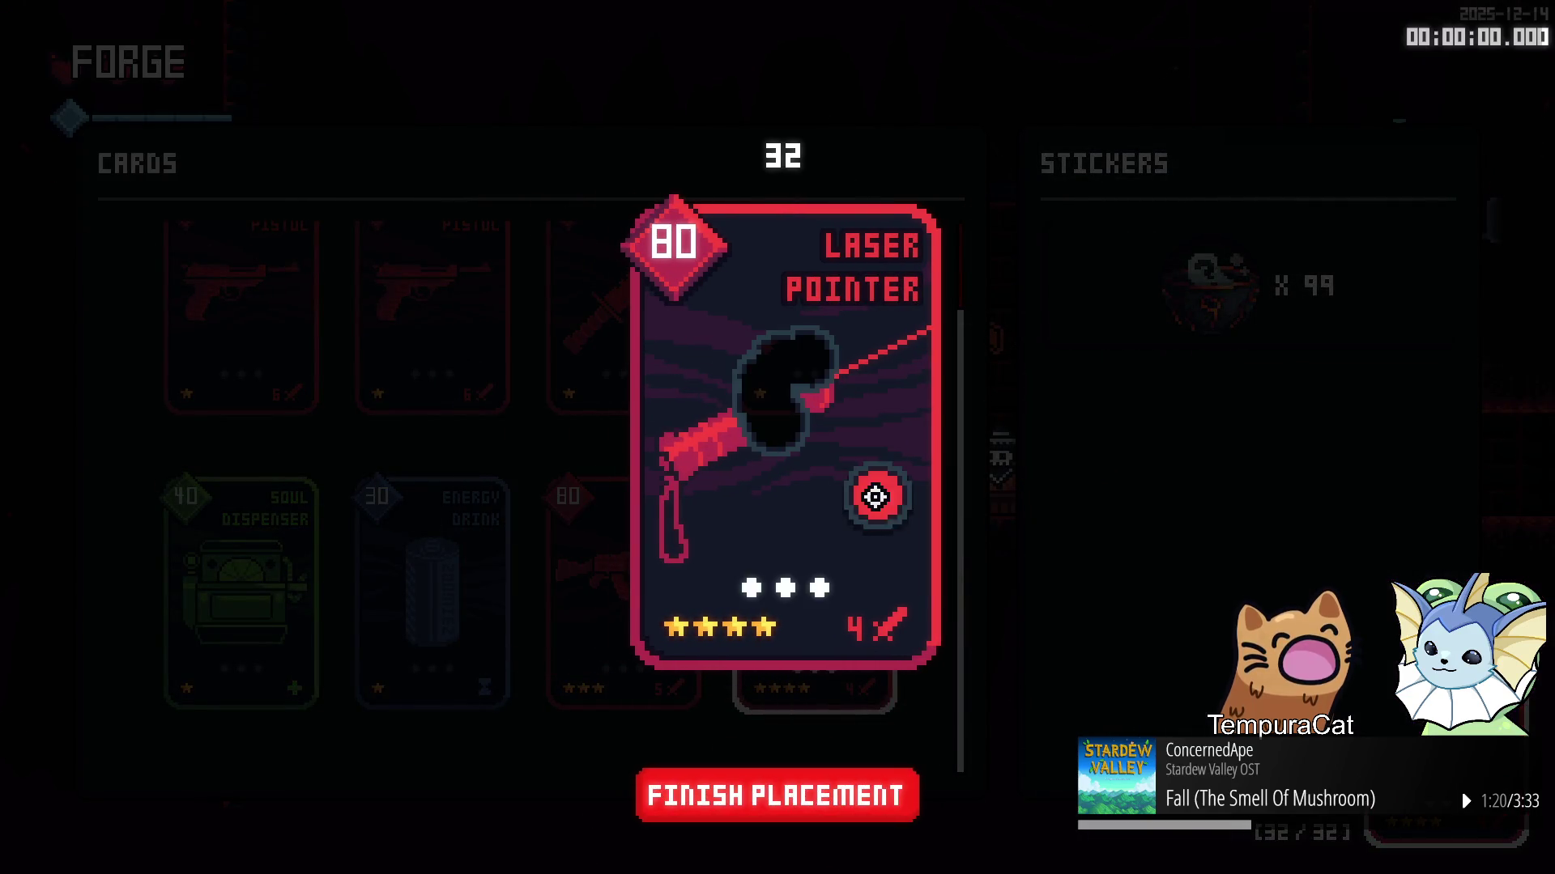
pyautogui.click(853, 777)
pyautogui.press('Escape')
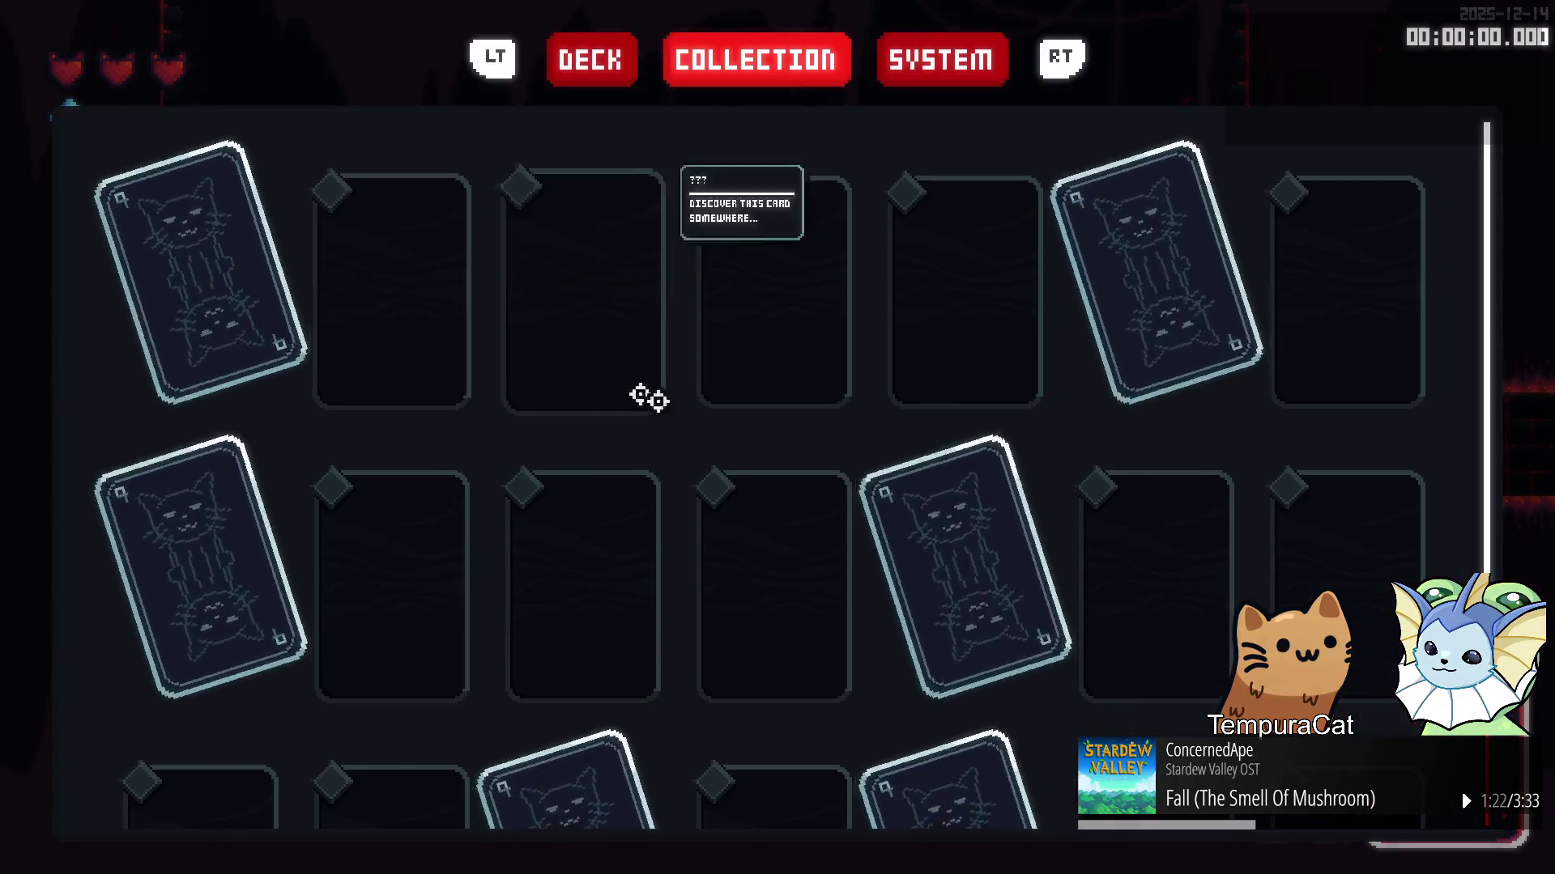
# Teleport to ROOM8 and move left across the platform while firing the beam
pyautogui.press('F1')
pyautogui.scroll(-3)
pyautogui.scroll(3)
pyautogui.click(1090, 178)
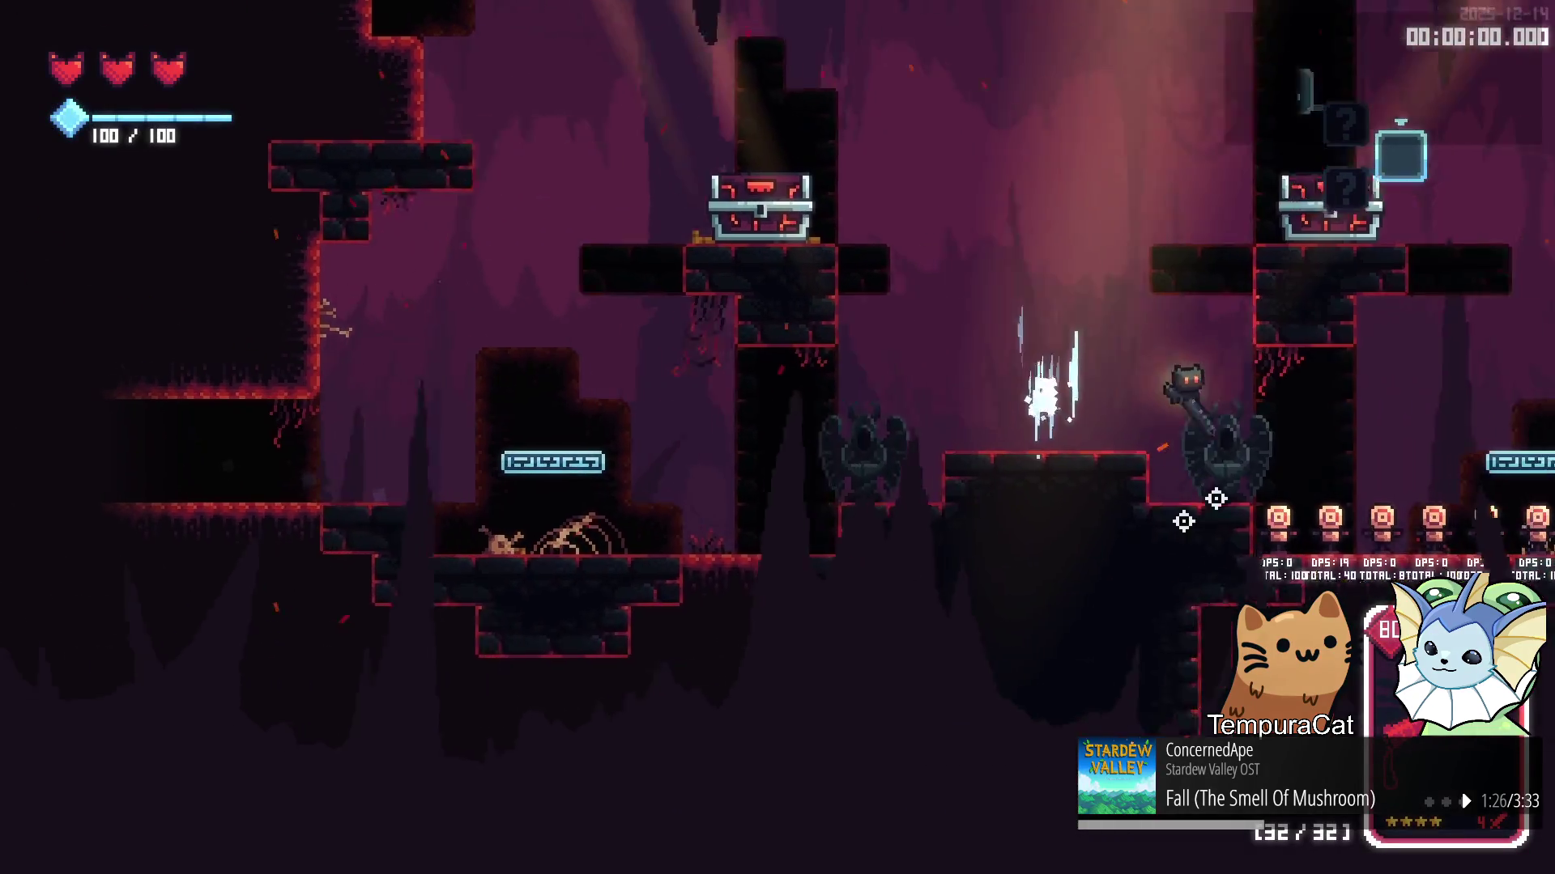
pyautogui.press('a')
pyautogui.press('space')
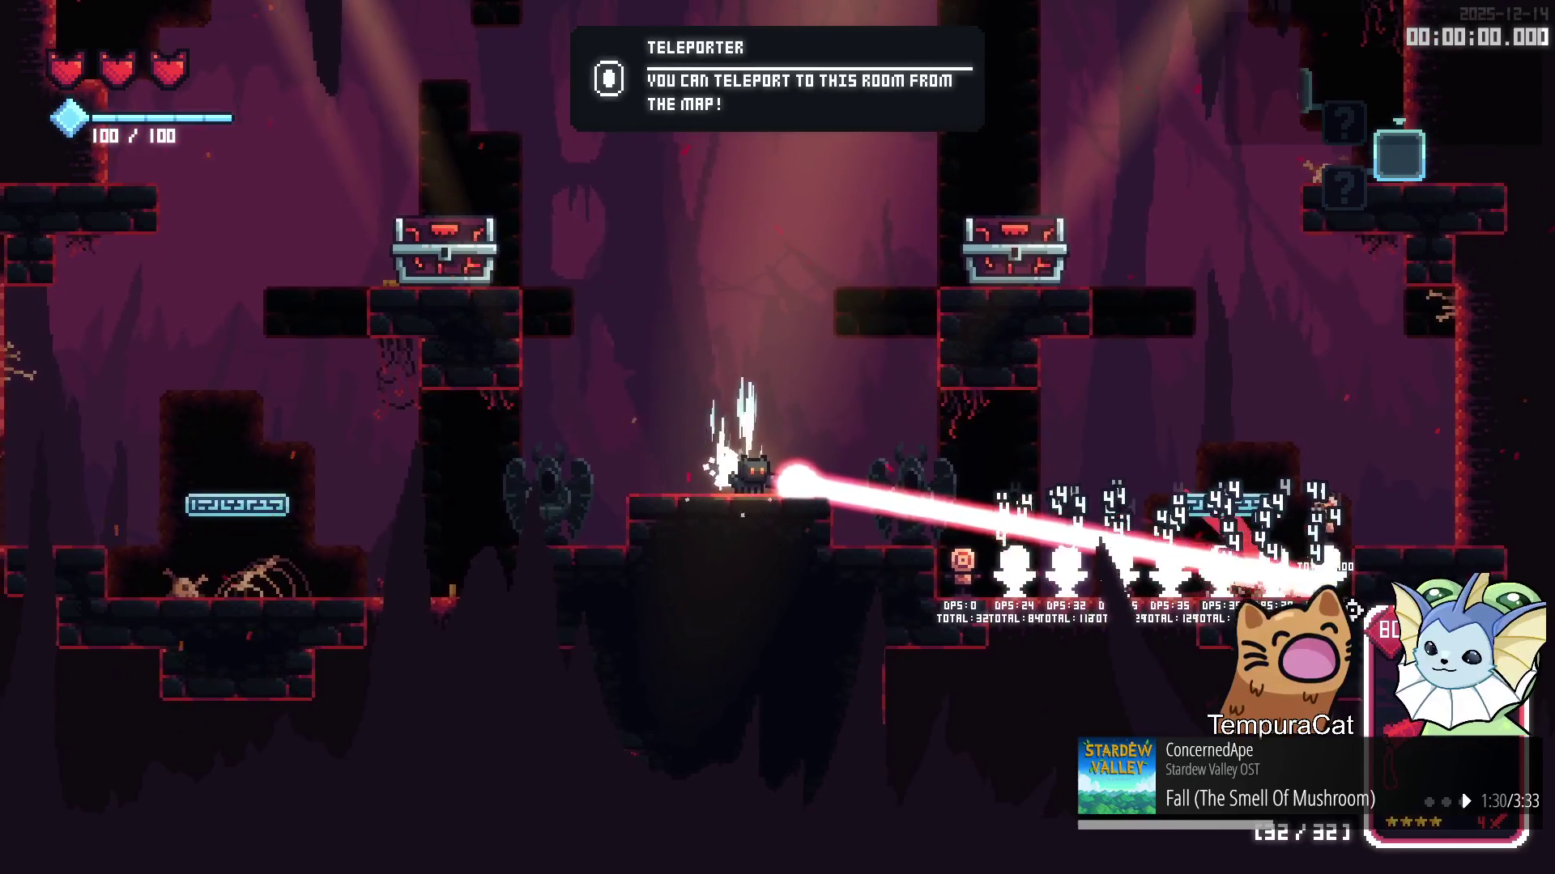
# Teleport into another empty cave room via the debug menu
pyautogui.press('F1')
pyautogui.scroll(-3)
pyautogui.scroll(-3)
pyautogui.click(1153, 706)
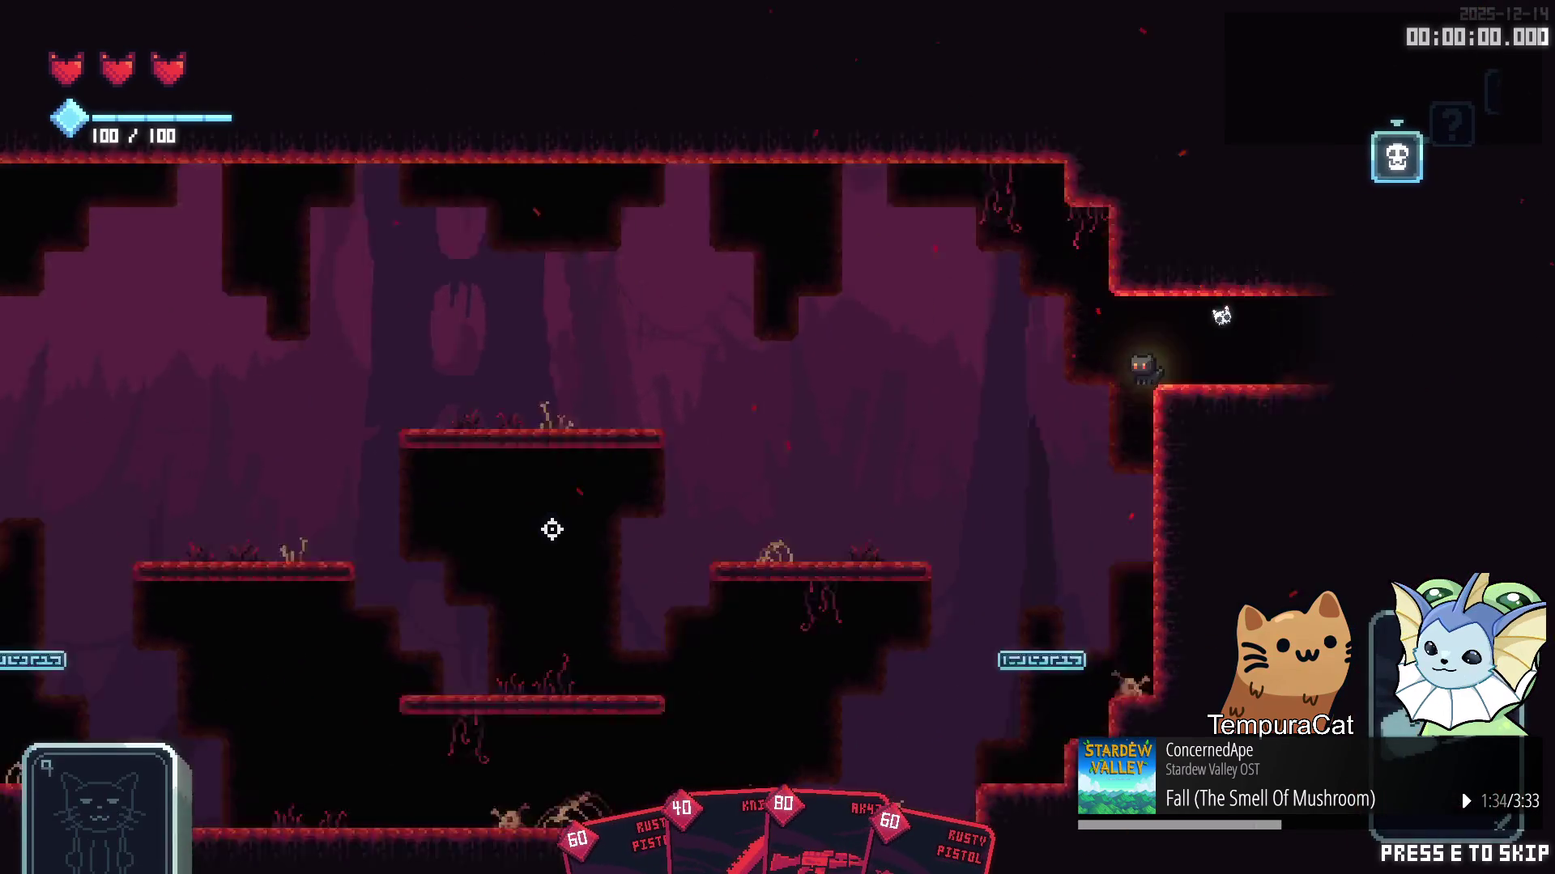
# Add a Laser Pointer card to the hand from the debug menu's Add Cards list
pyautogui.press('F1')
pyautogui.scroll(3)
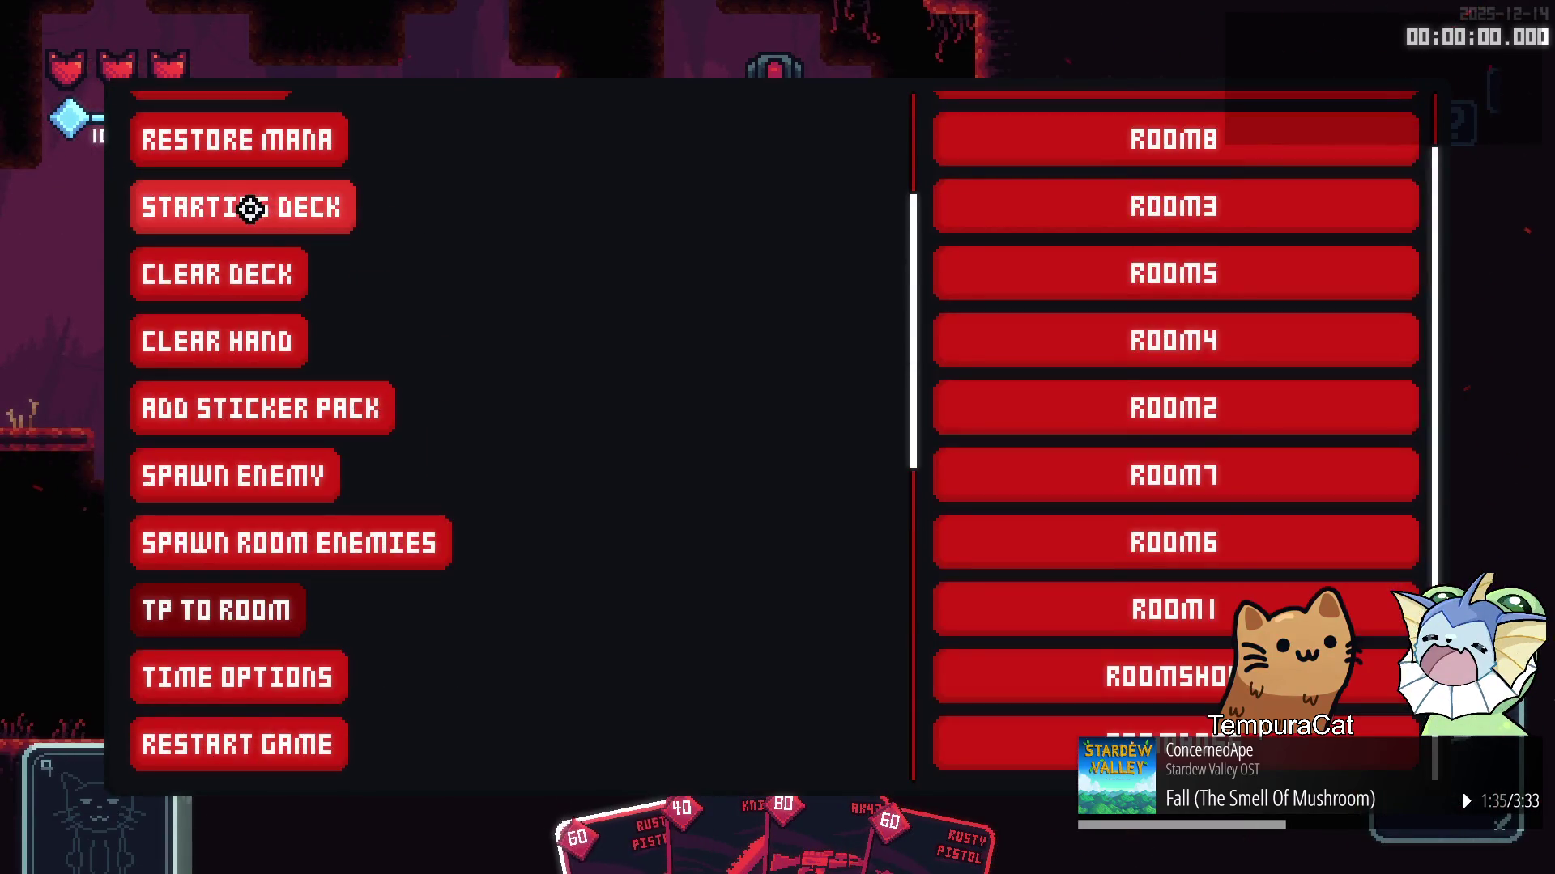
pyautogui.click(227, 203)
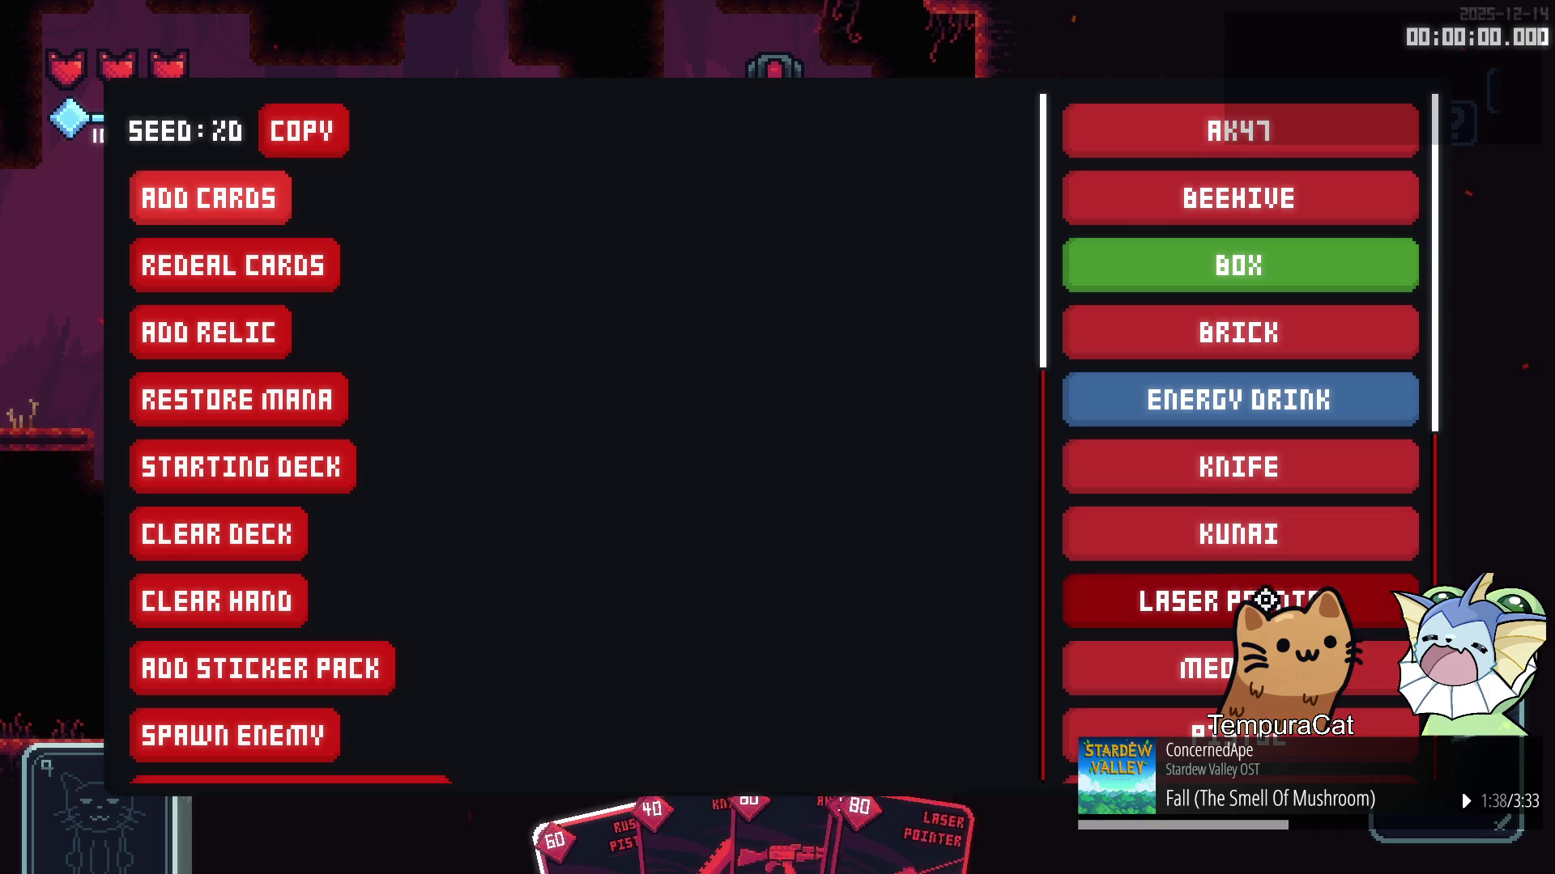
pyautogui.press('F1')
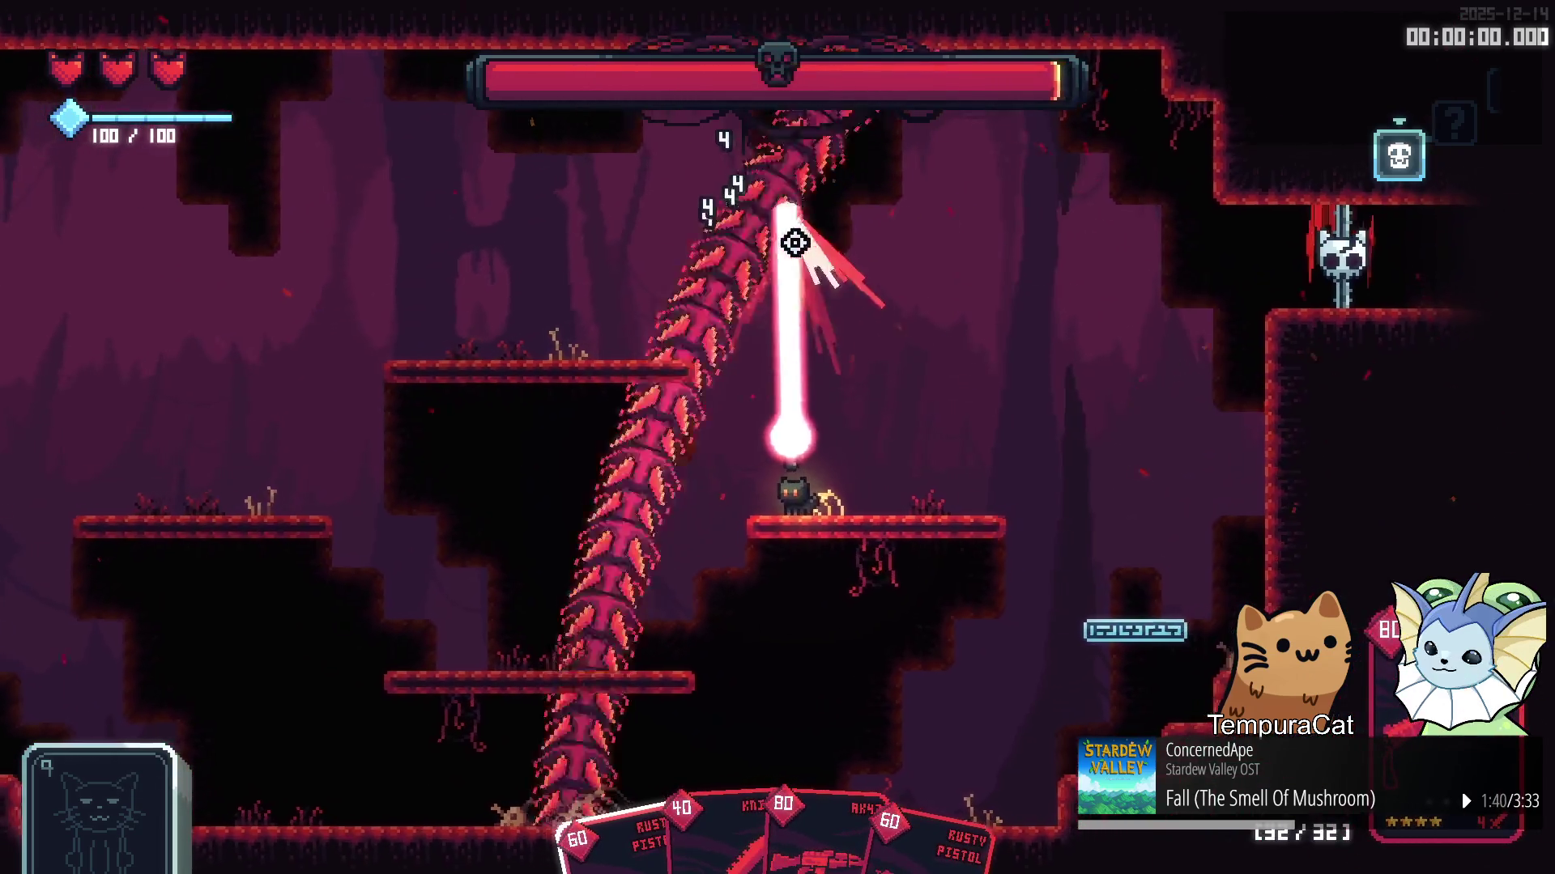
# Deal a fresh hand with Redeal Cards and sweep the laser across the centipede boss
pyautogui.press('a')
pyautogui.moveTo(600, 264); pyautogui.dragTo(466, 547)
pyautogui.press('space')
pyautogui.press('space')
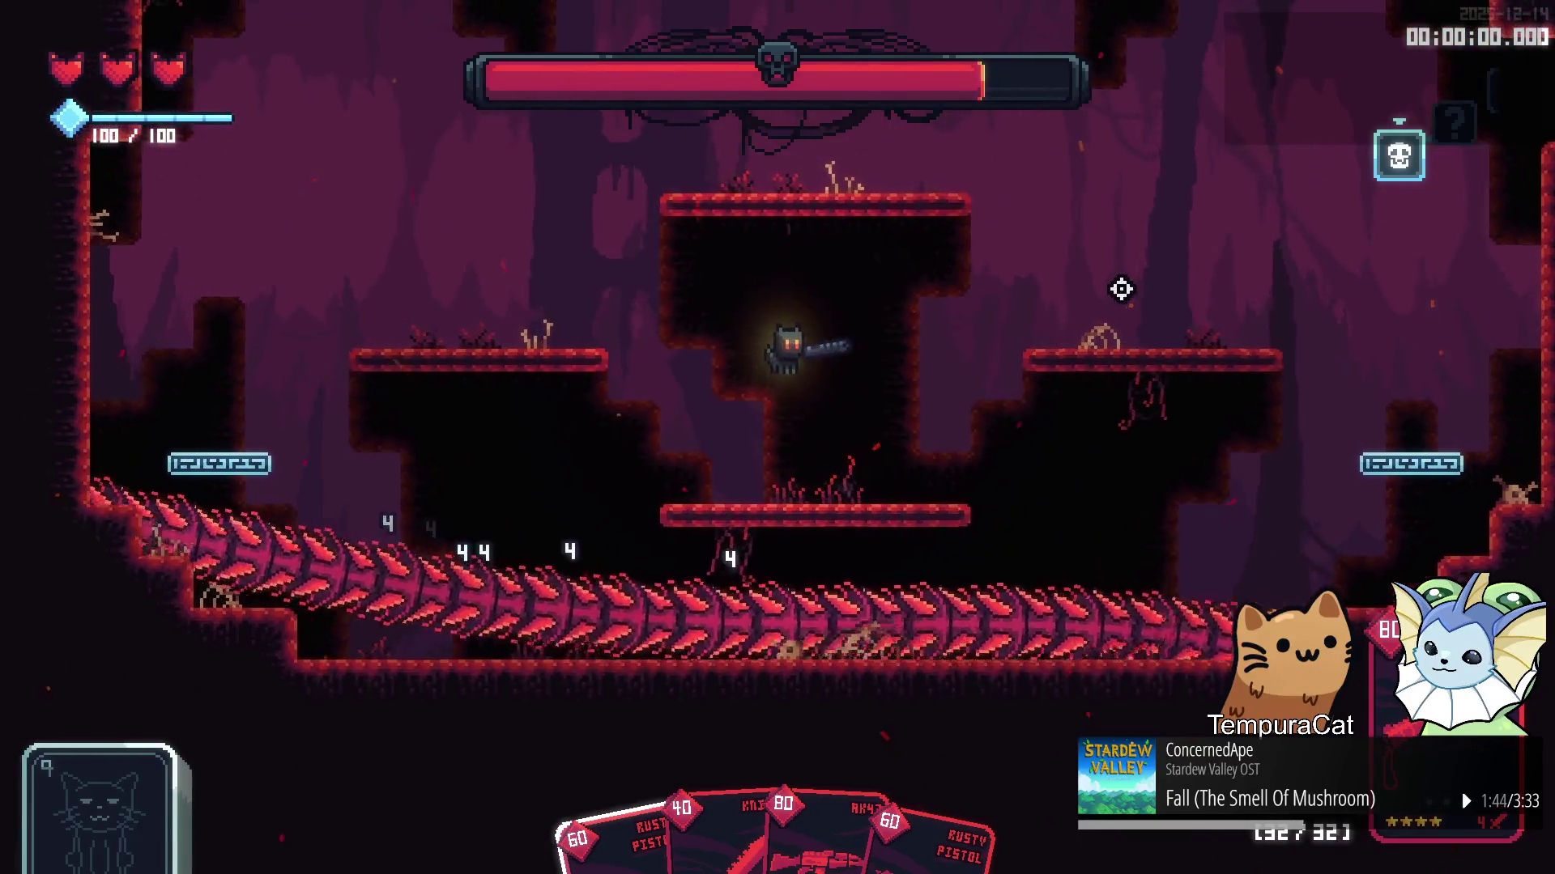
pyautogui.press('F1')
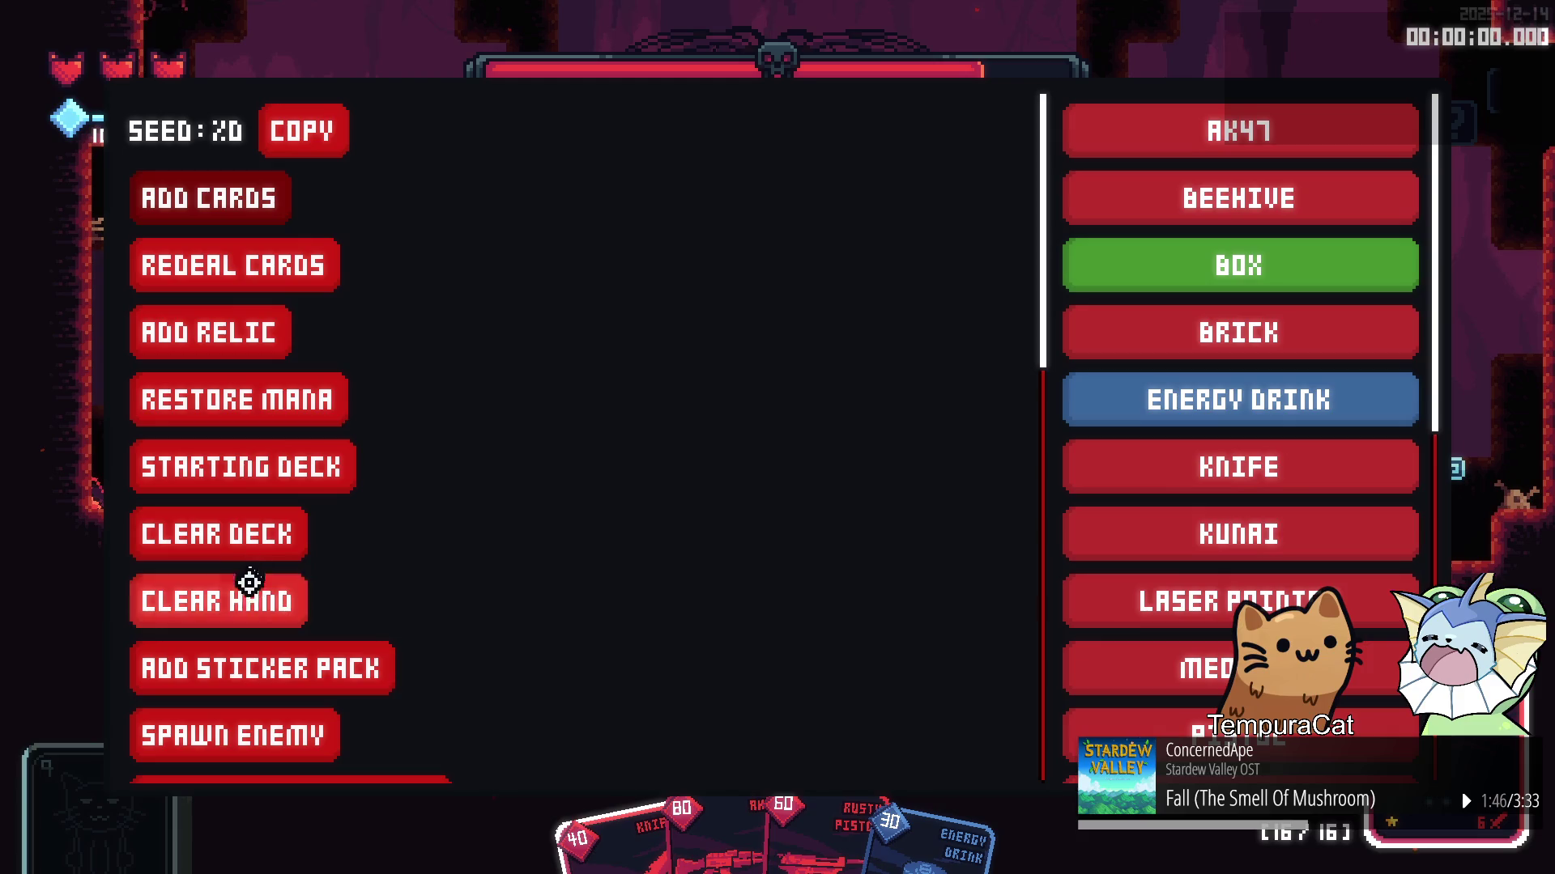
pyautogui.click(215, 256)
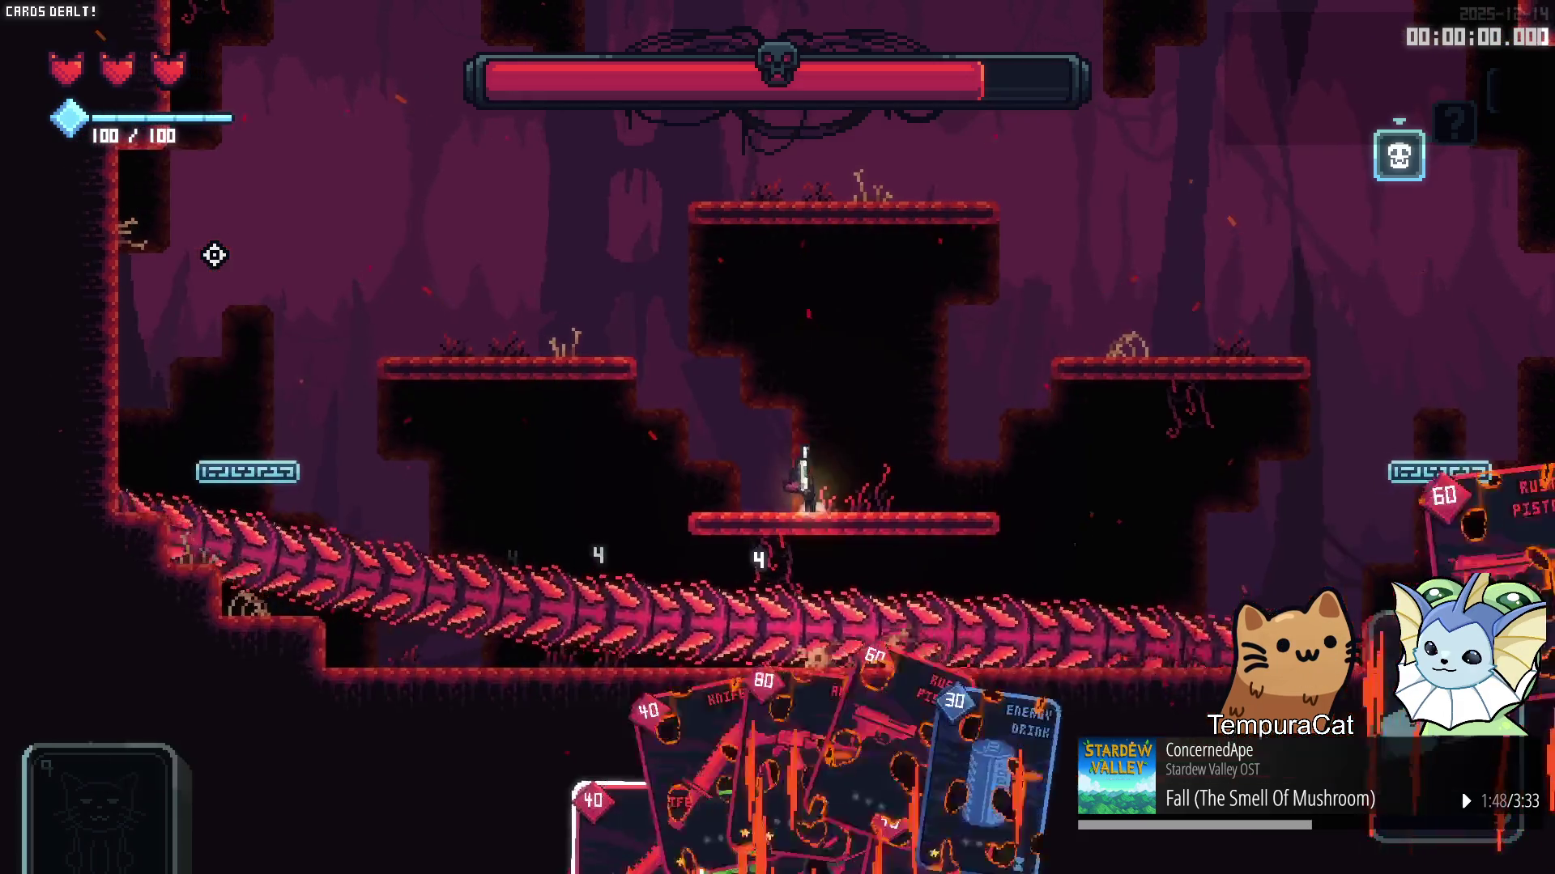
pyautogui.moveTo(1148, 586); pyautogui.dragTo(1308, 299)
pyautogui.press('space')
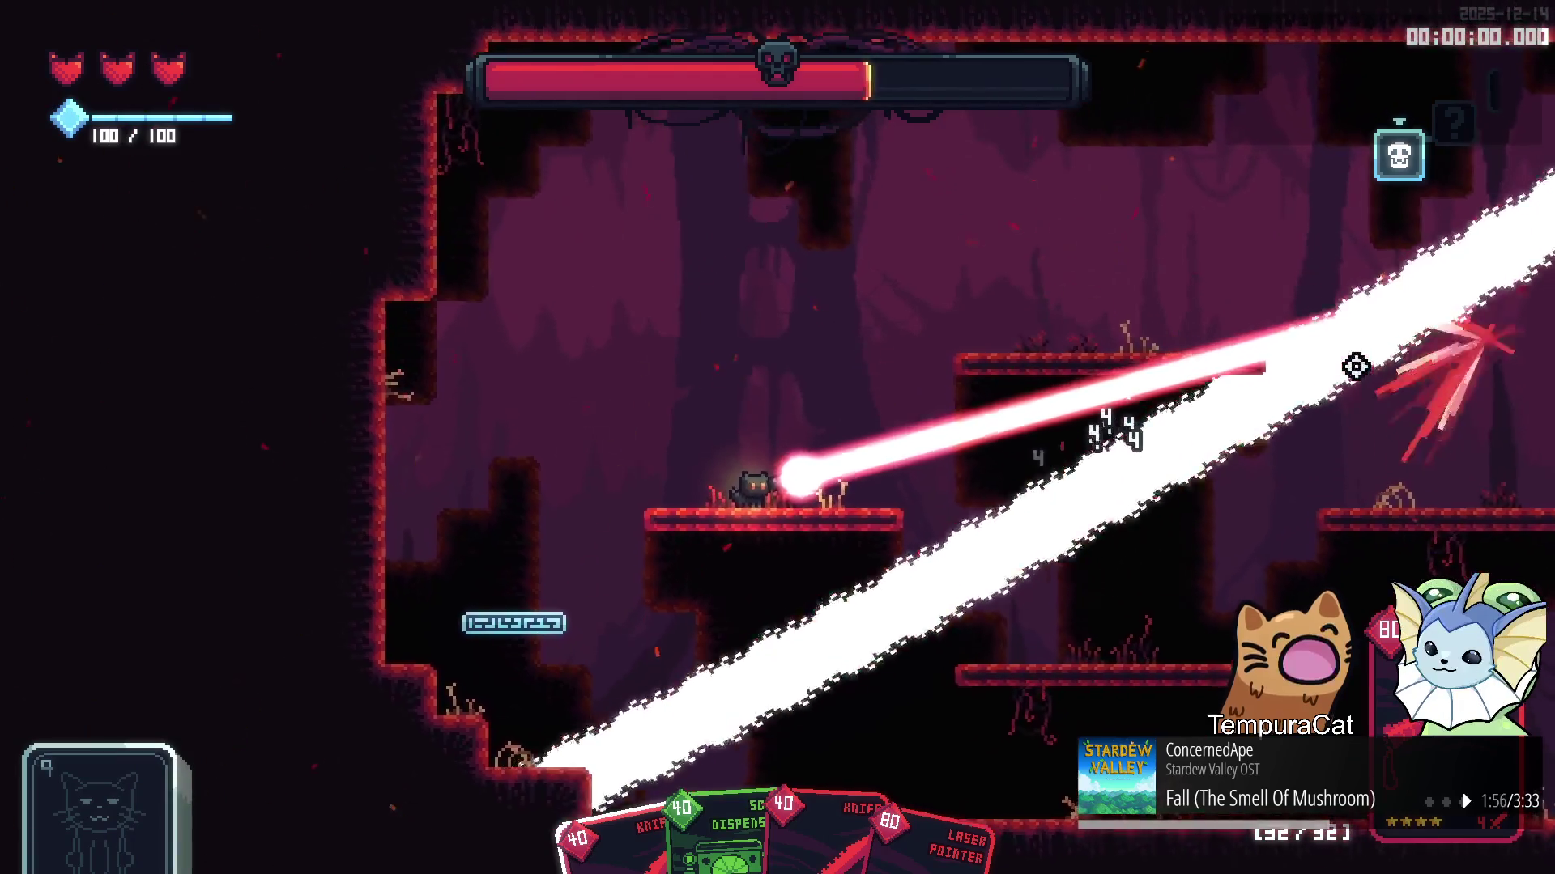
pyautogui.moveTo(1071, 603); pyautogui.dragTo(1306, 364)
pyautogui.press('space')
pyautogui.press('space')
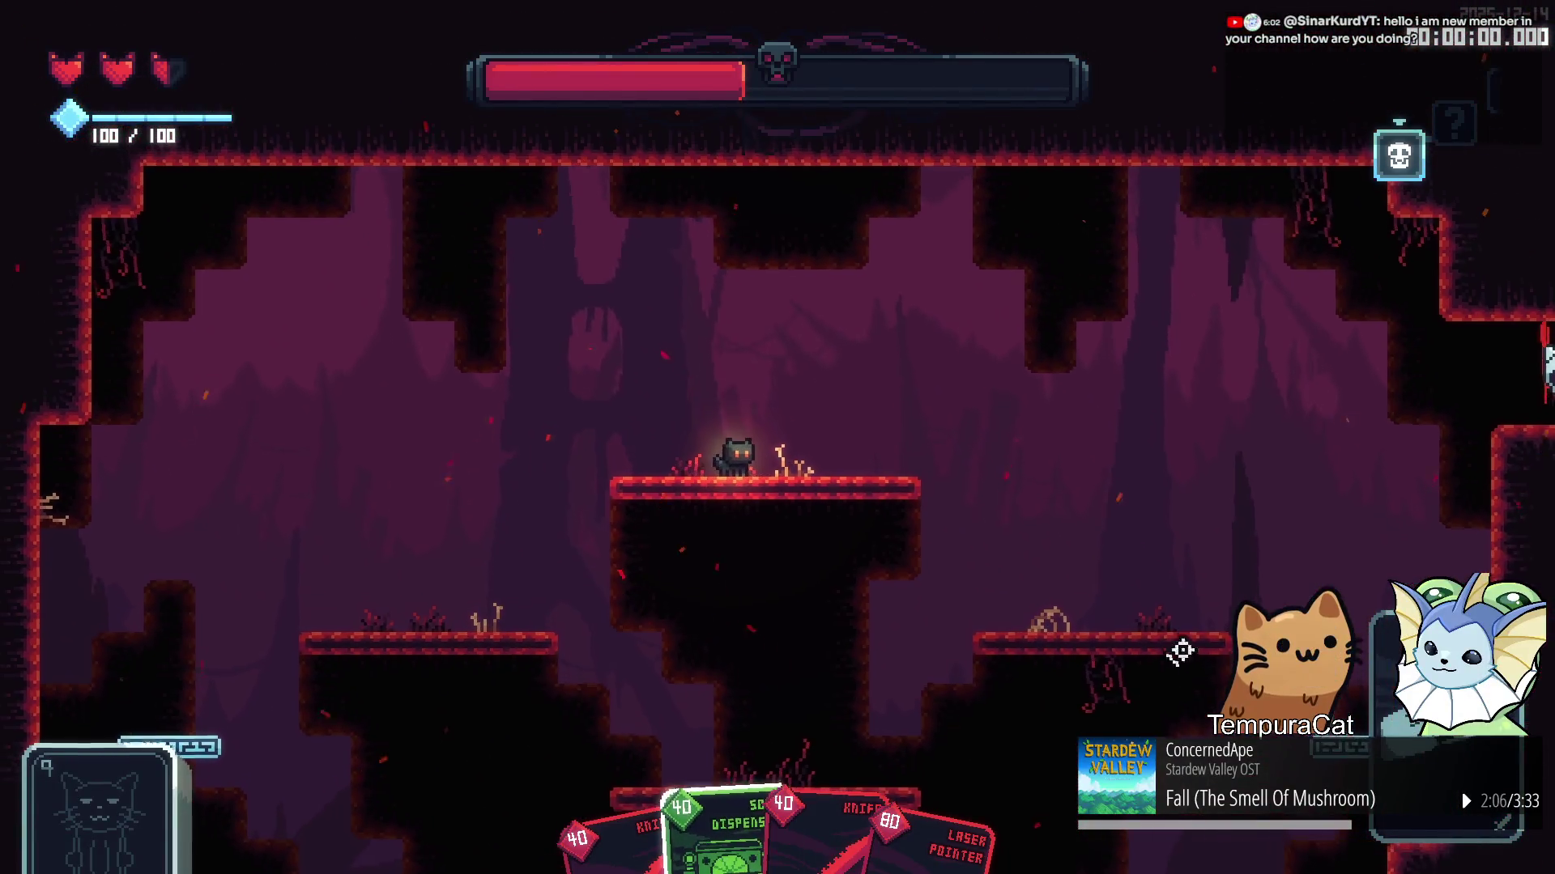
# Keep the laser trained on the centipede boss while jumping around the arena
pyautogui.moveTo(1048, 371); pyautogui.dragTo(1345, 599)
pyautogui.press('space')
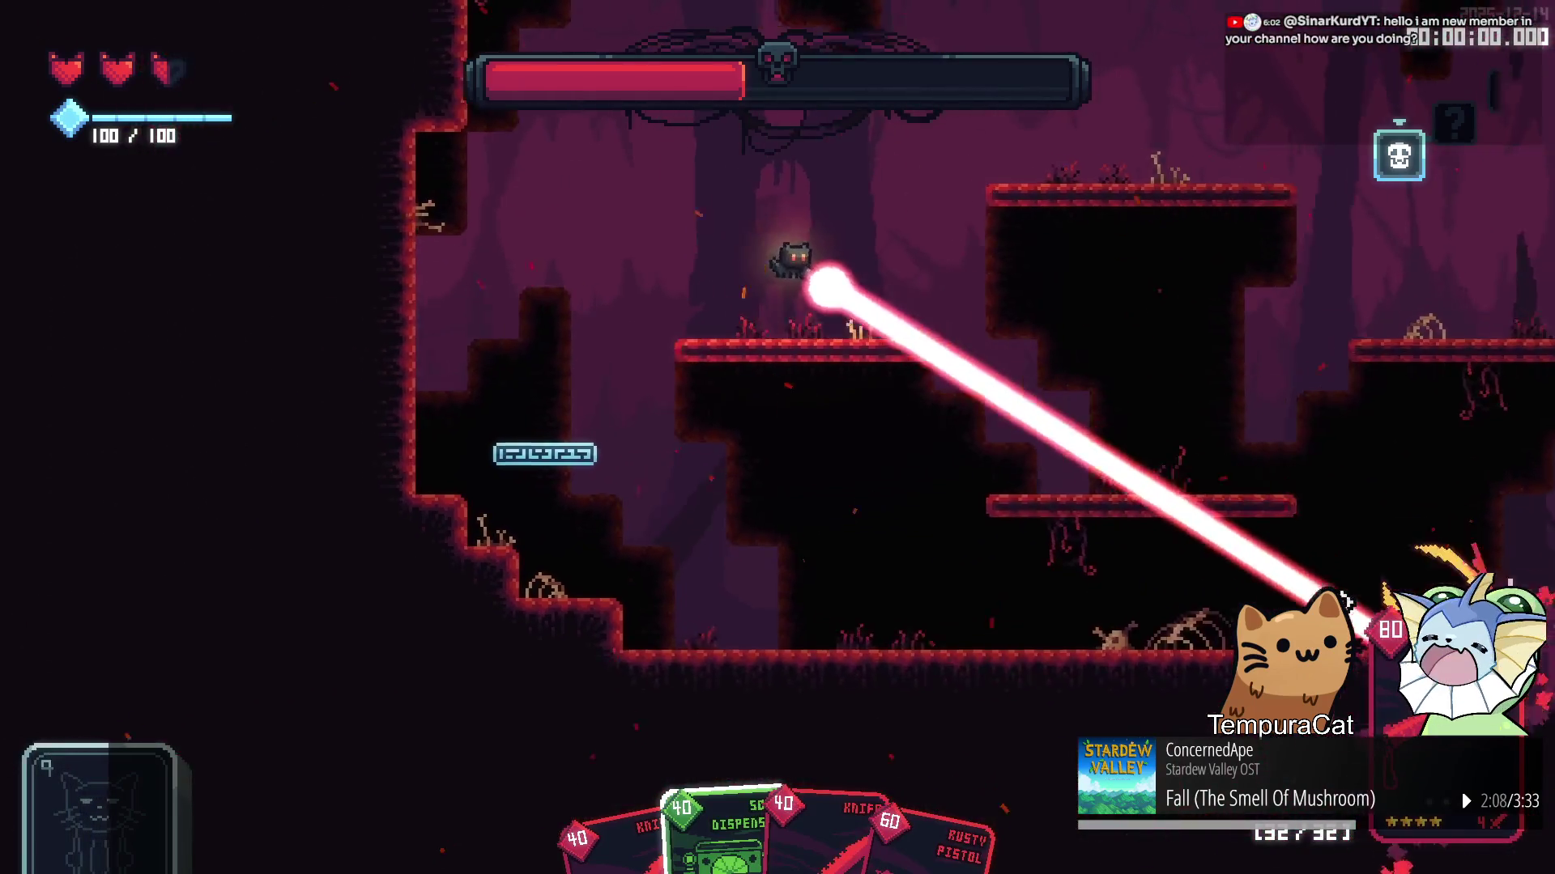
pyautogui.moveTo(1351, 491); pyautogui.dragTo(1045, 289)
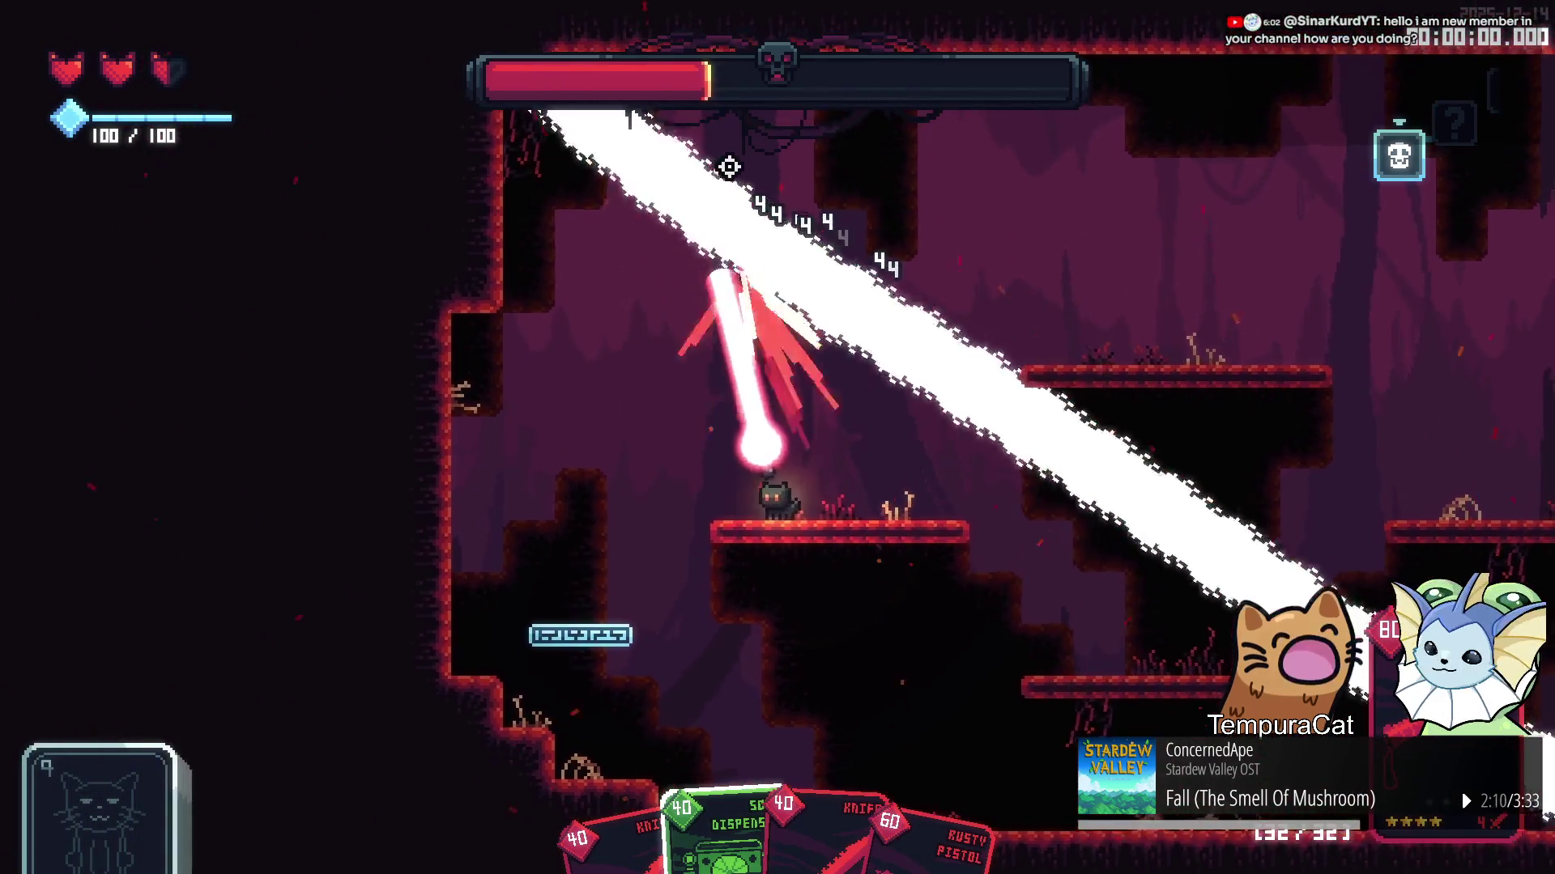
pyautogui.moveTo(949, 286); pyautogui.dragTo(616, 134)
pyautogui.moveTo(387, 366); pyautogui.dragTo(906, 326)
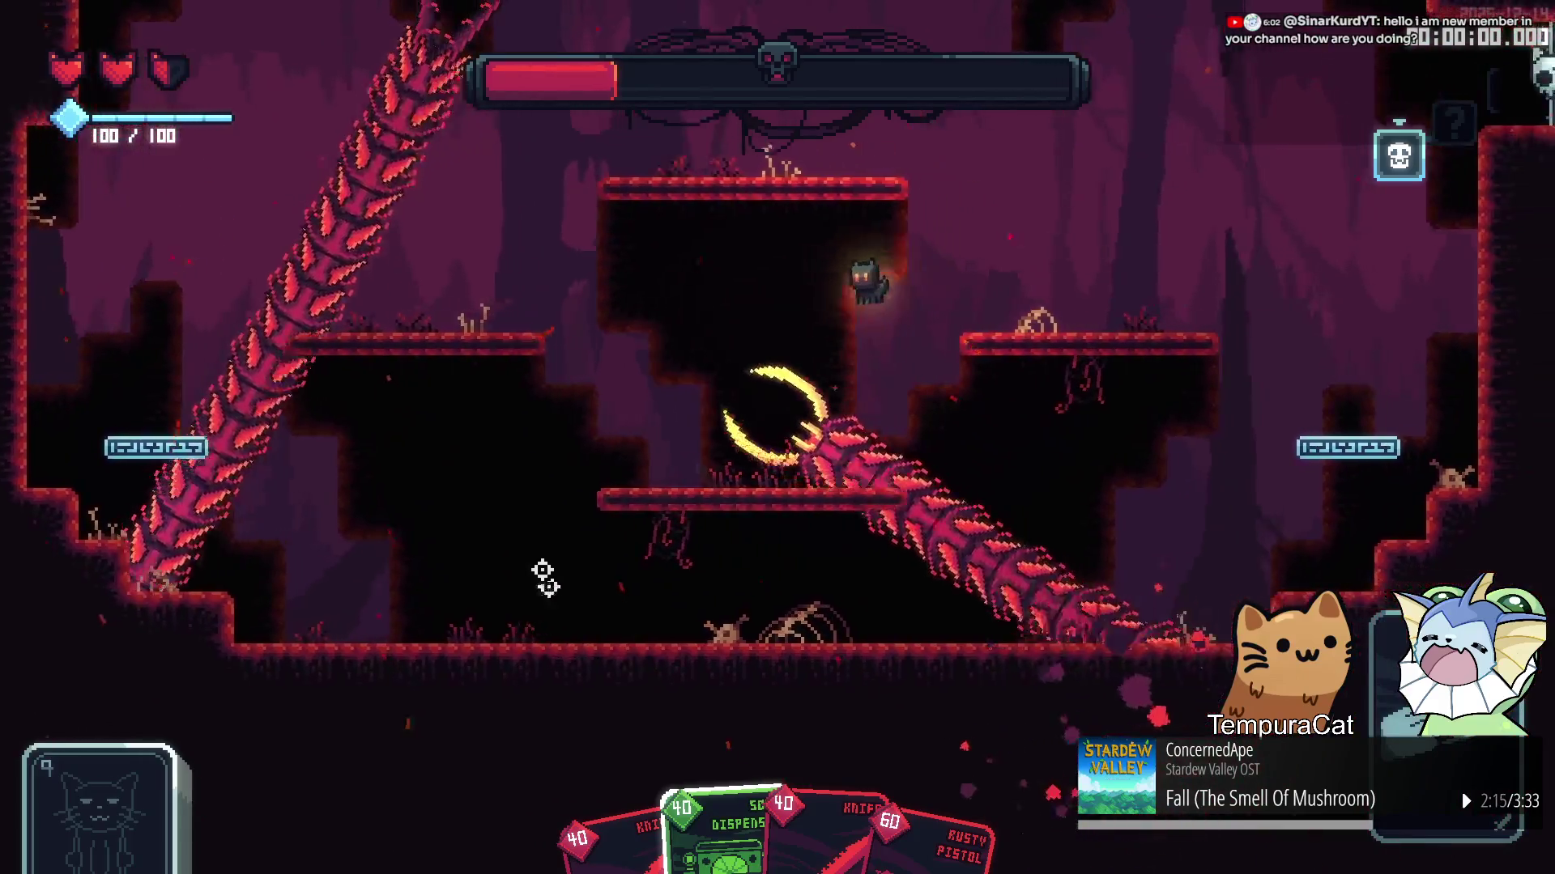
# Run and jump across the arena platforms, attacking the small enemies with sword and gun
pyautogui.press('d')
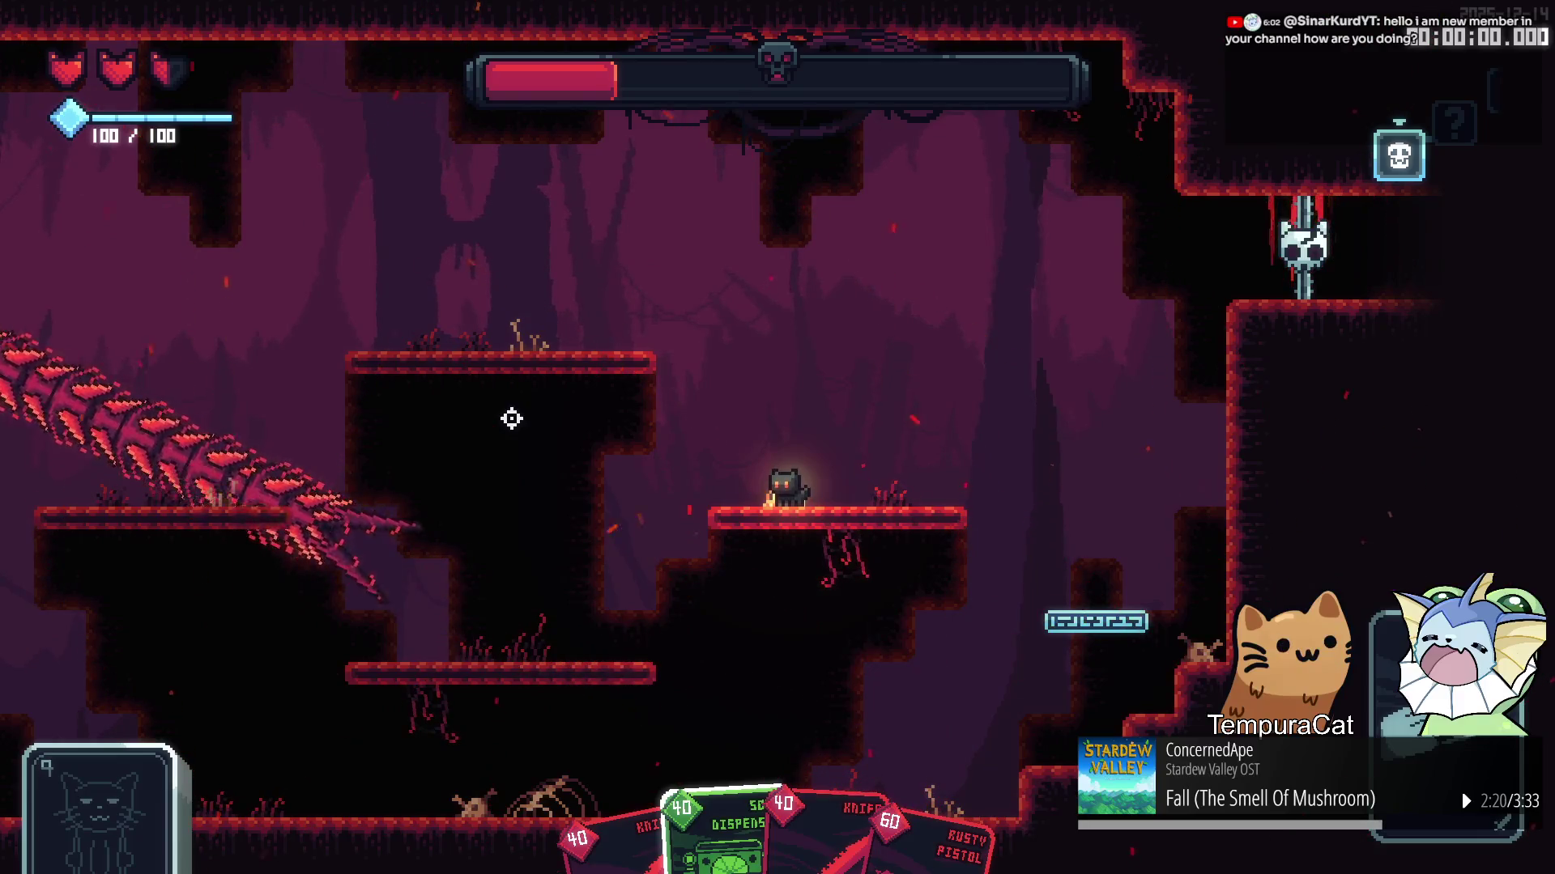
pyautogui.press('a')
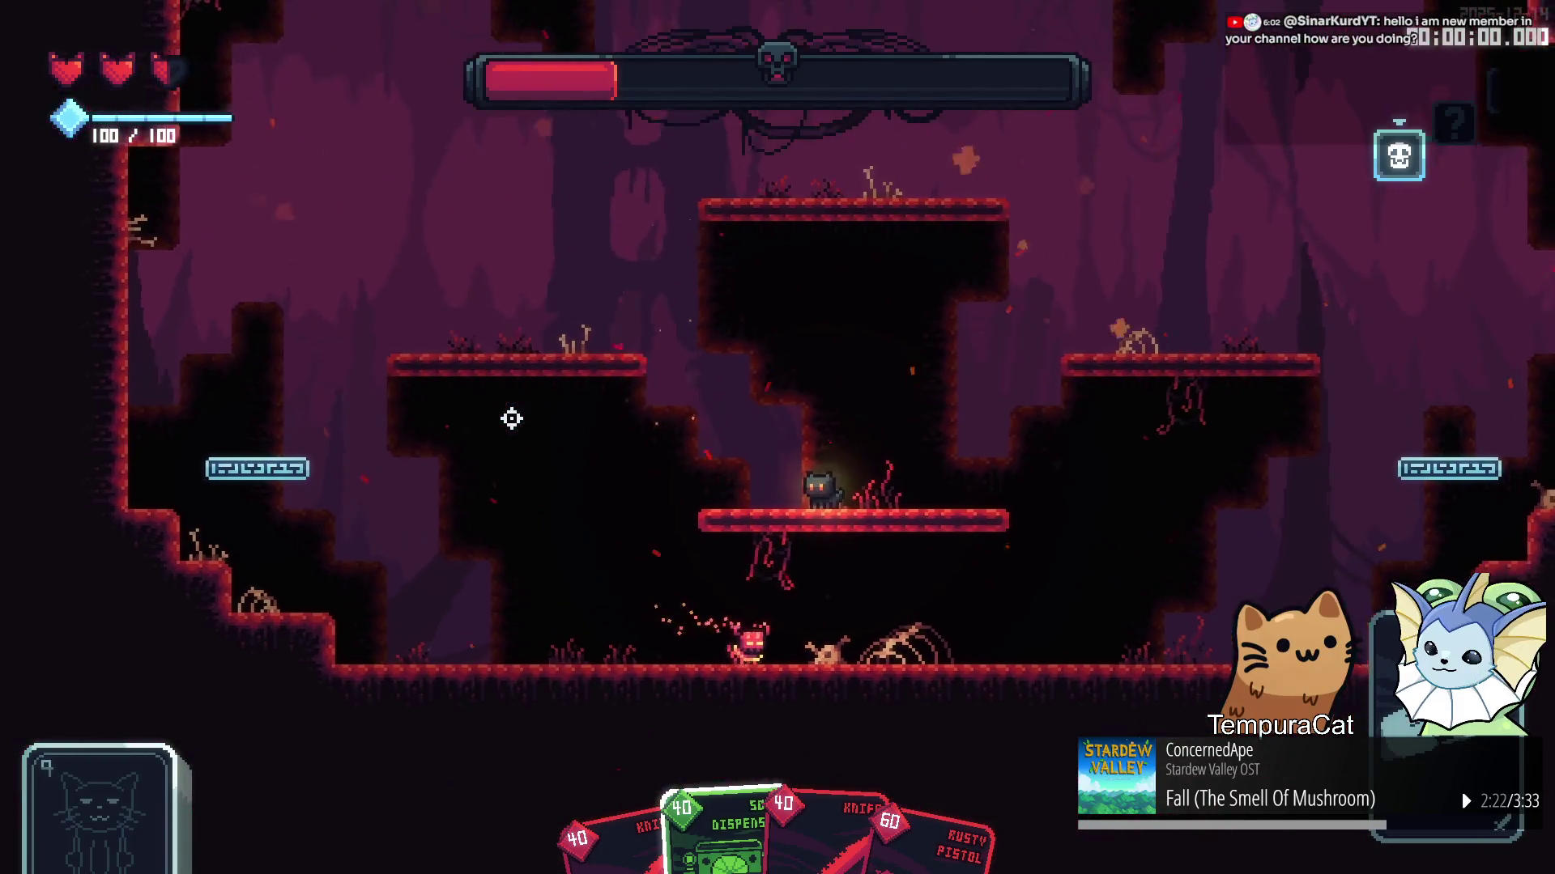
pyautogui.press('space')
pyautogui.press('a')
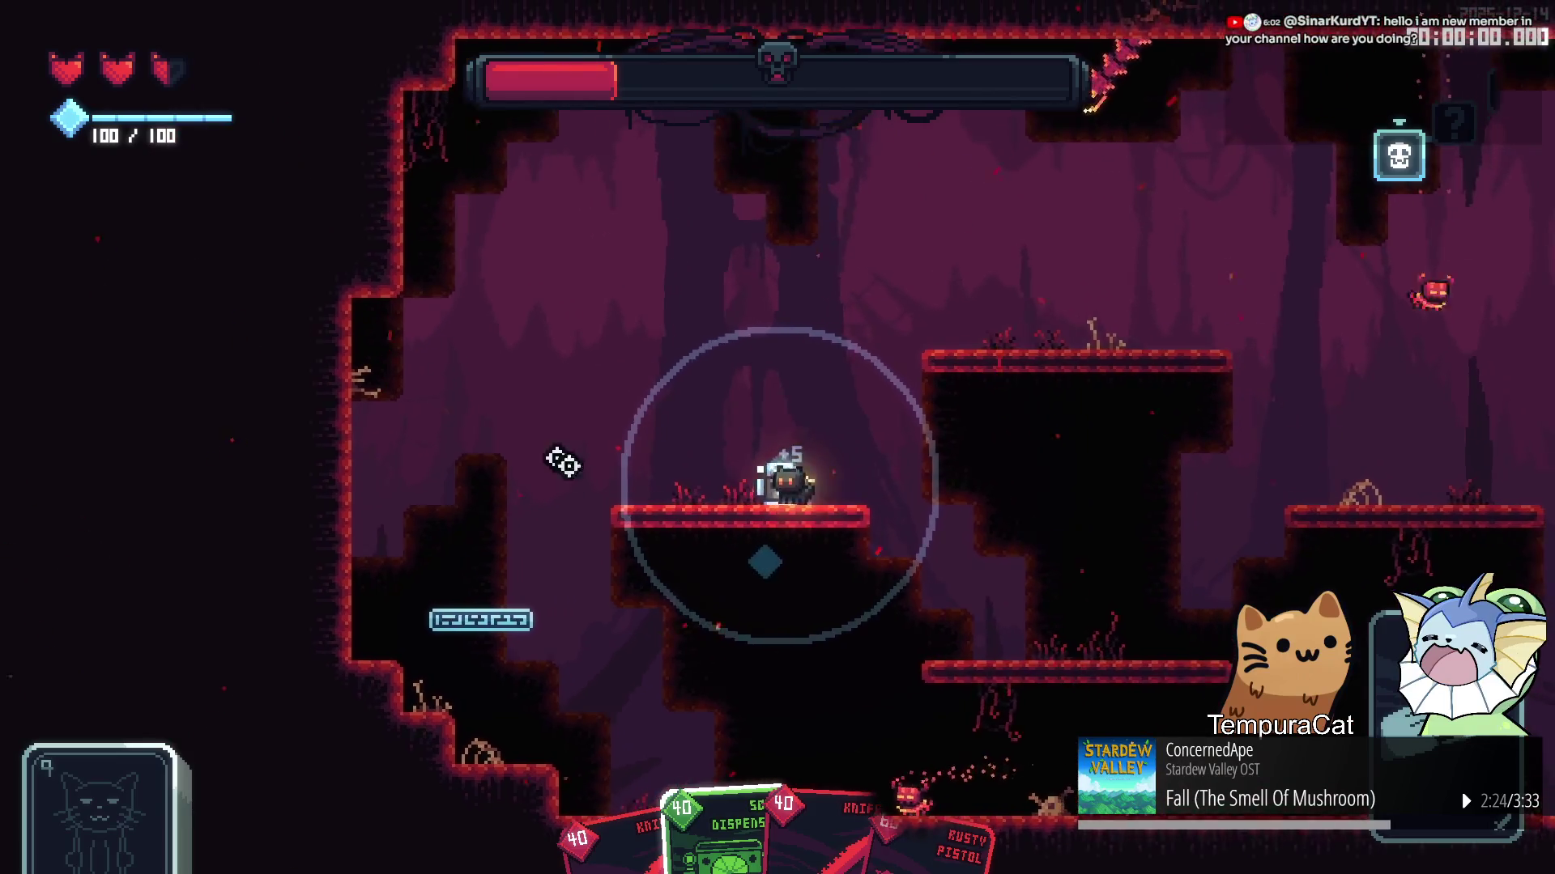
pyautogui.press('space')
pyautogui.press('space')
pyautogui.click(1012, 315)
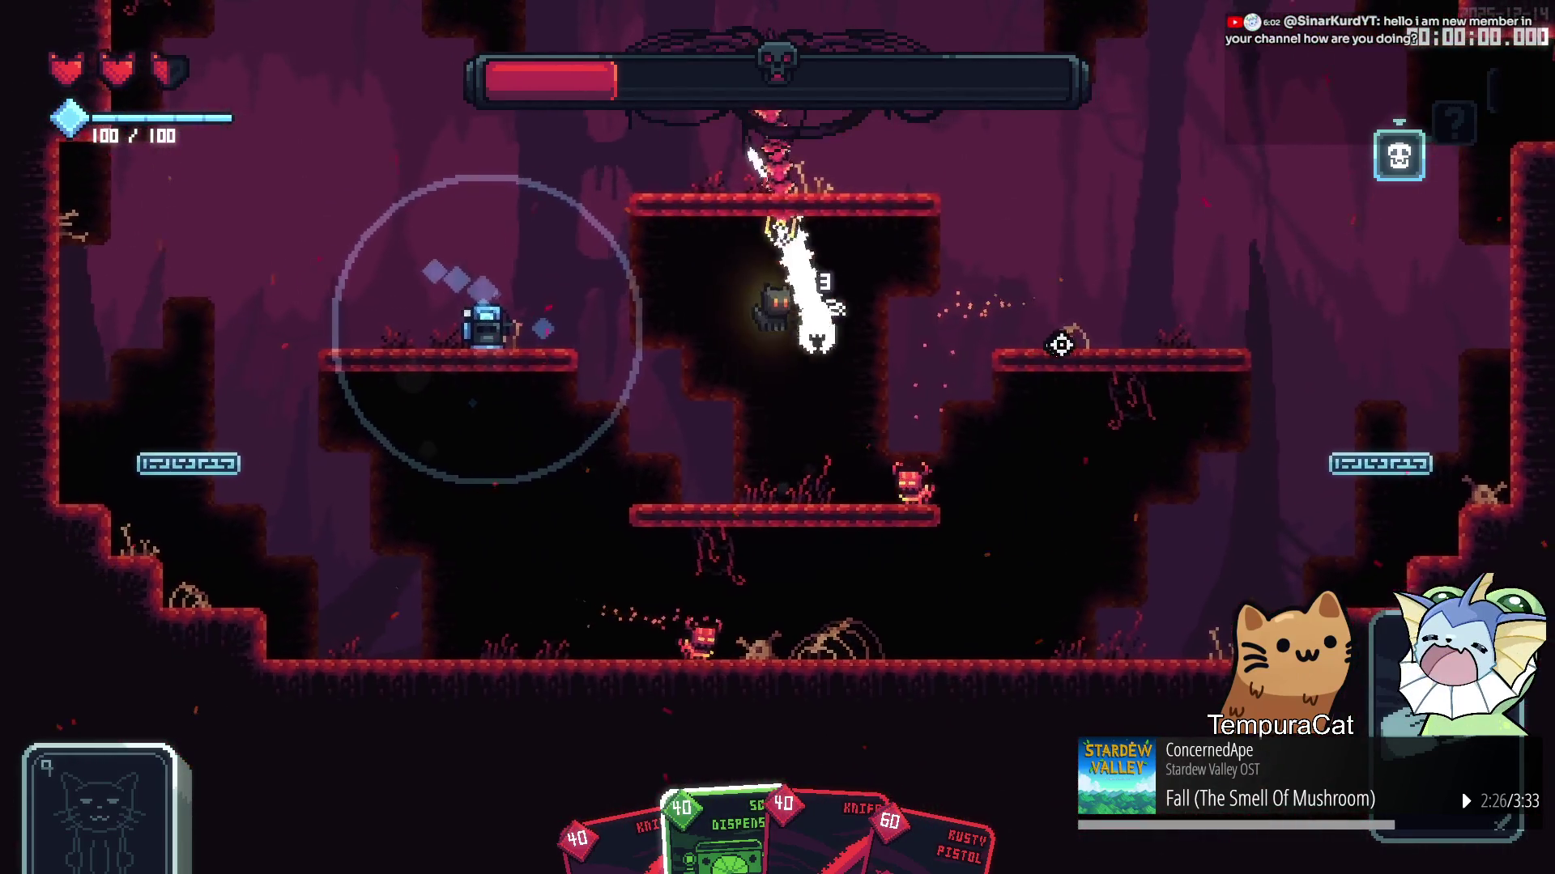
pyautogui.press('a')
pyautogui.click(625, 649)
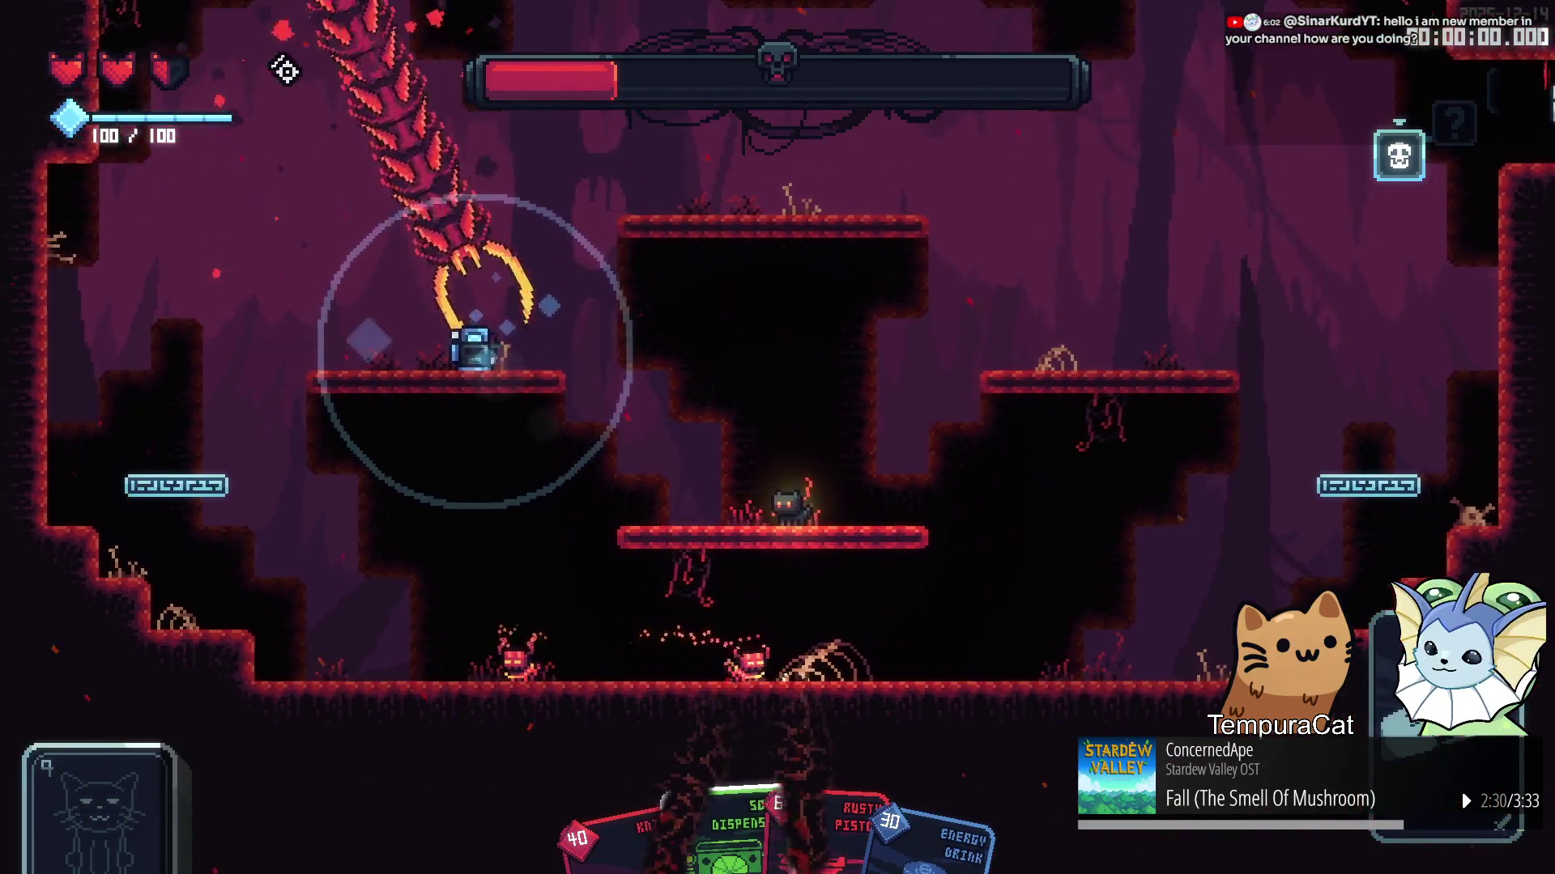
pyautogui.press('a')
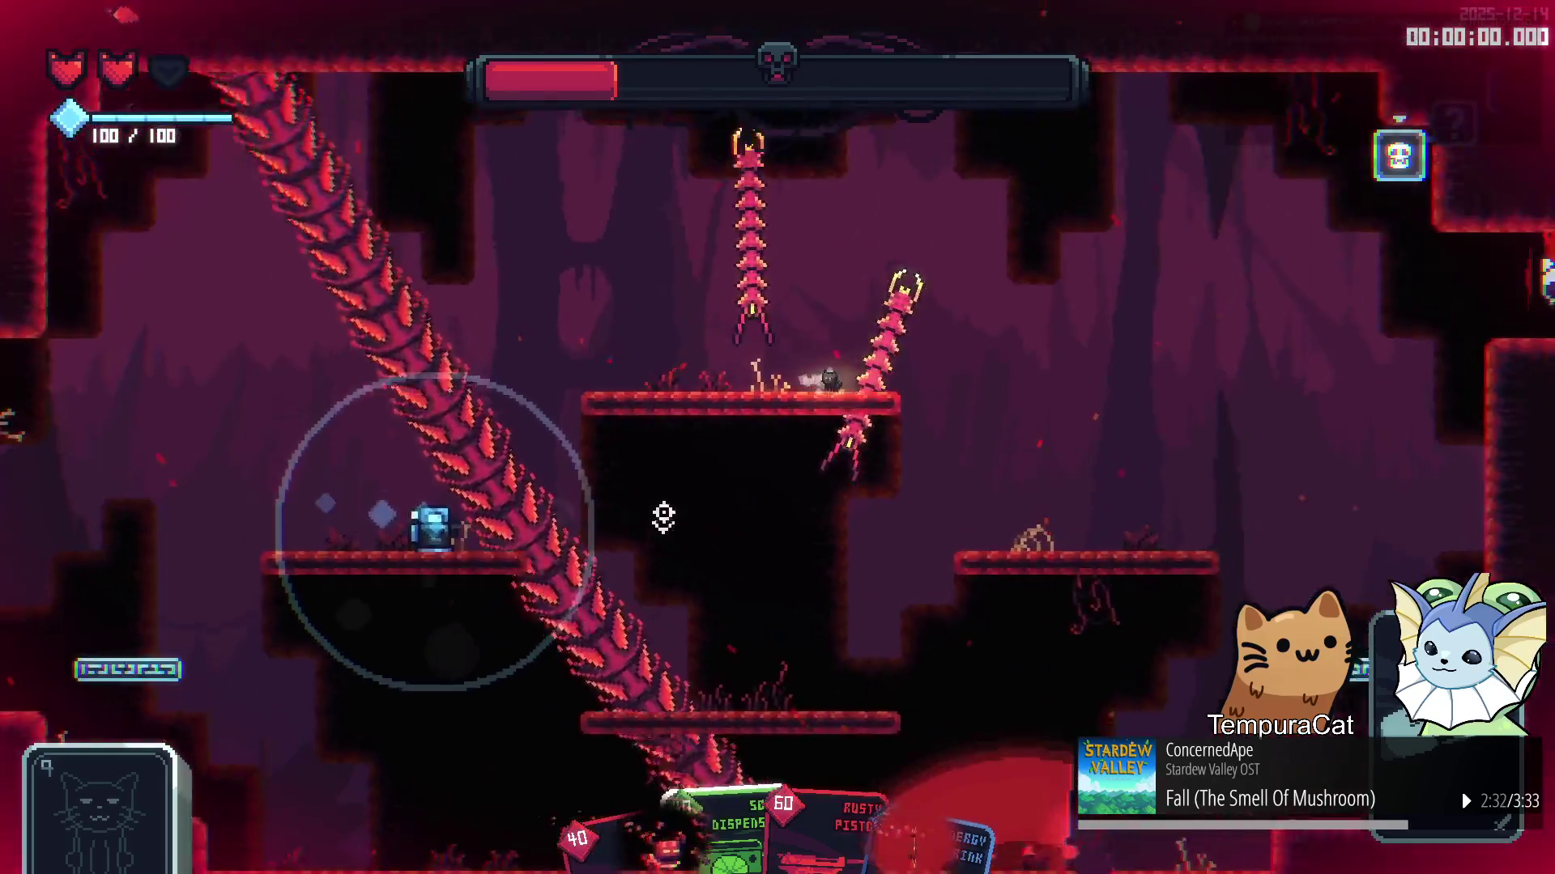
pyautogui.press('a')
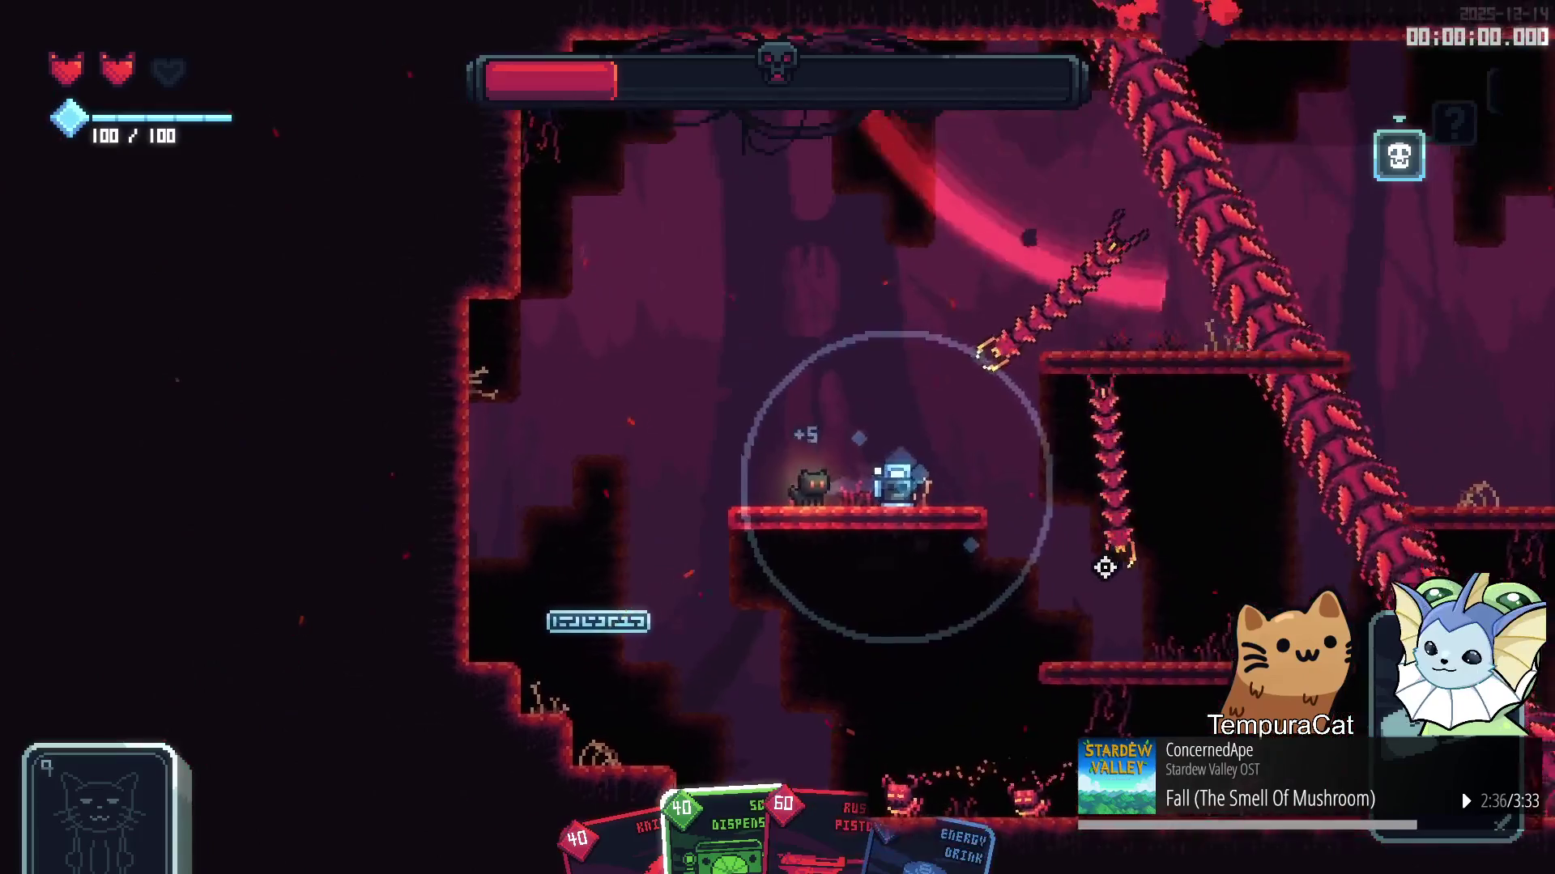
# Pause the game and return to the Godot editor's config file handler script
pyautogui.press('Escape')
pyautogui.hotkey('alt', 'Tab')
pyautogui.click(891, 258)
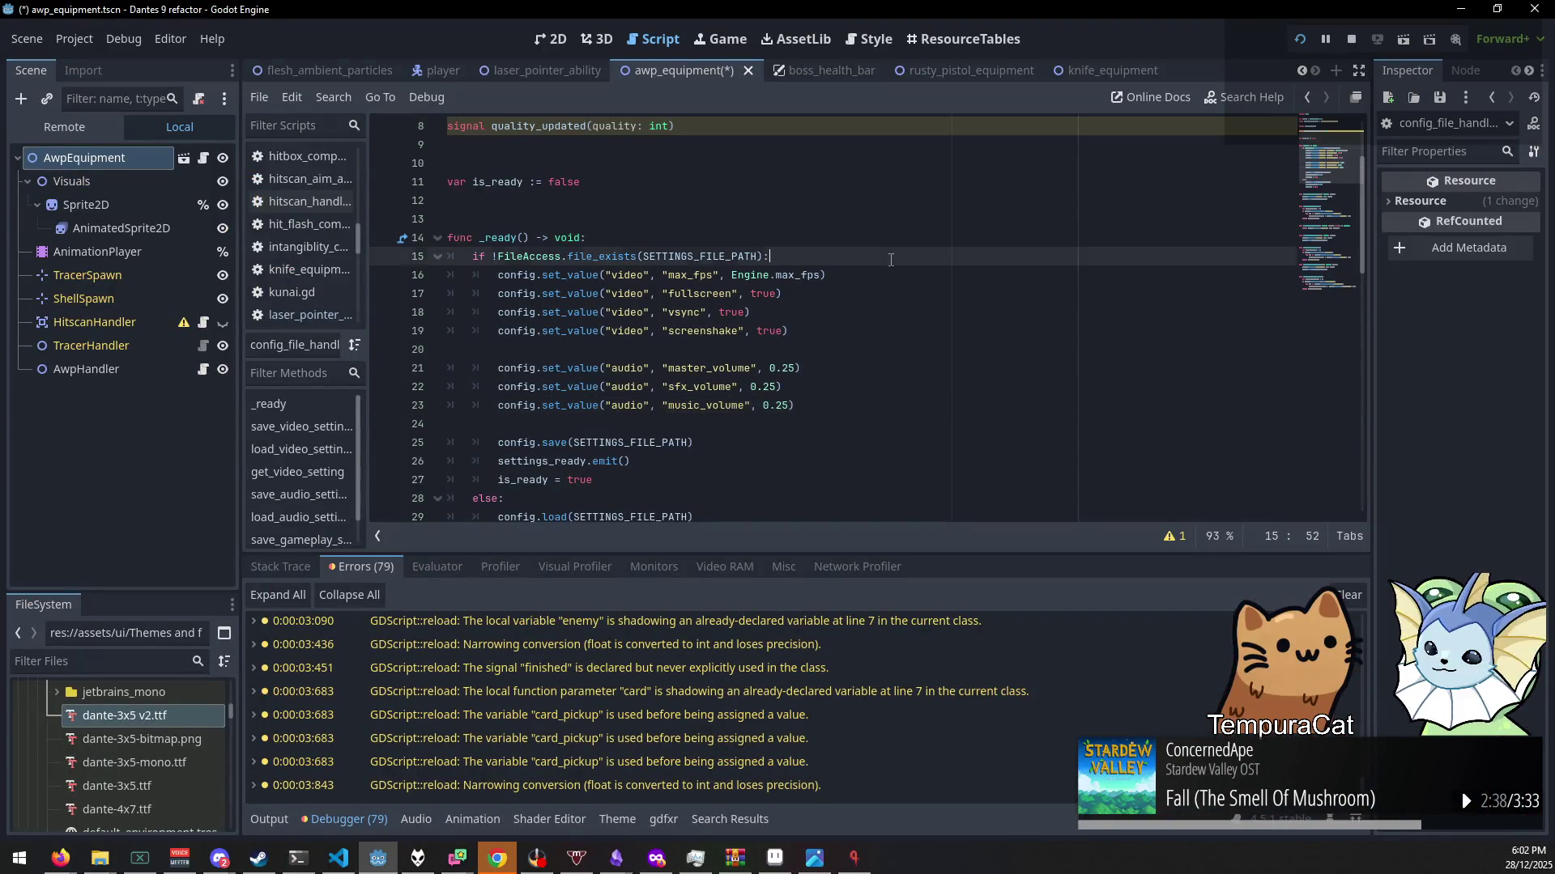
# Close the awp_equipment scene tab, answering its unsaved-changes prompt
pyautogui.middleClick(654, 65)
pyautogui.press('Escape')
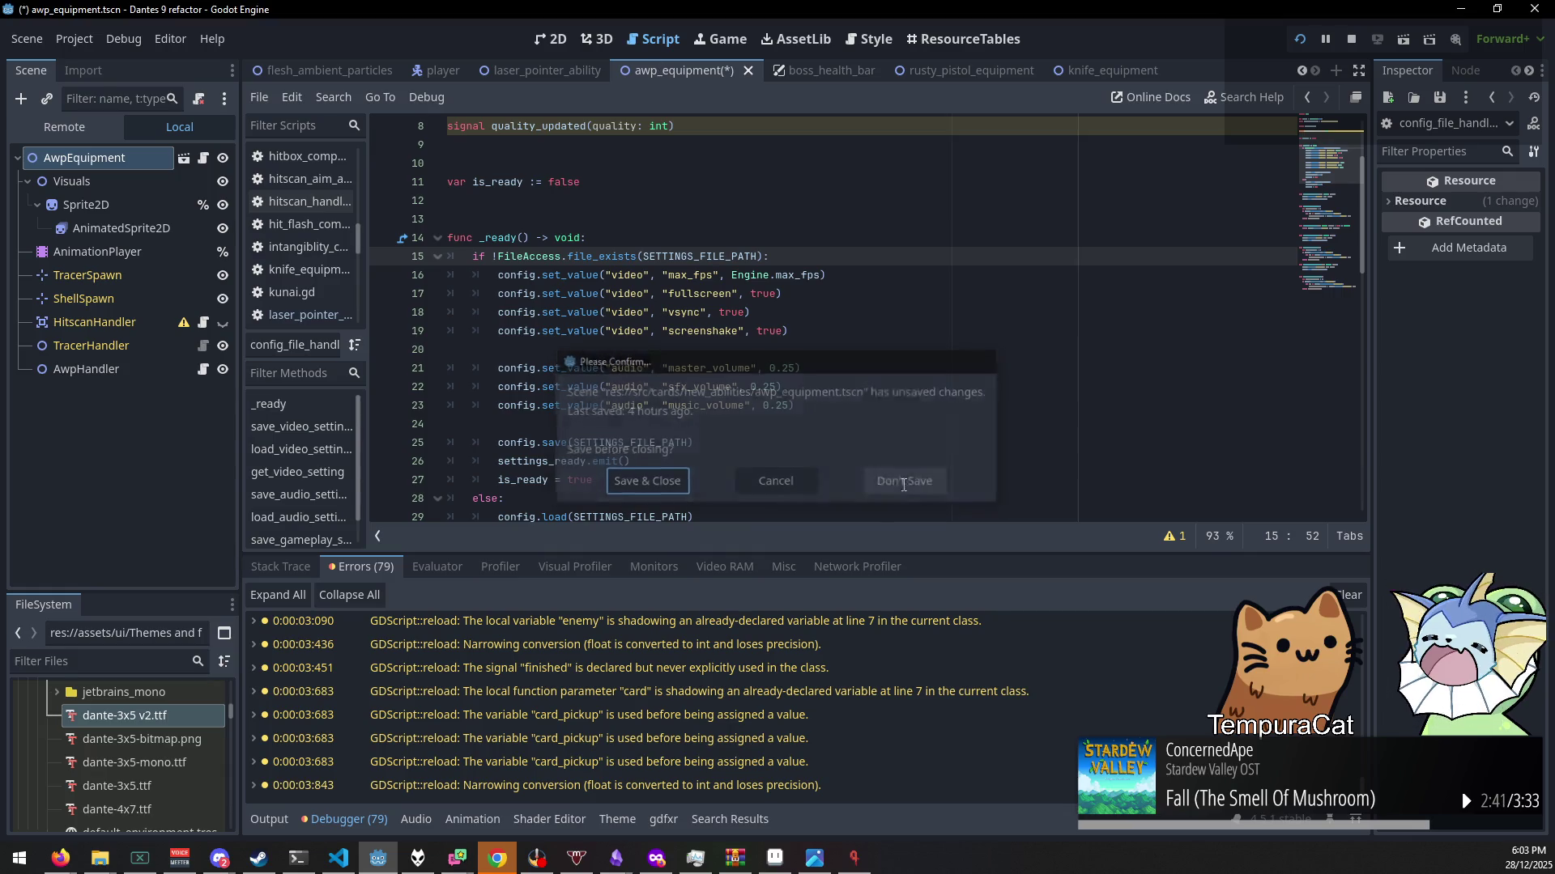
pyautogui.click(854, 353)
pyautogui.middleClick(663, 80)
pyautogui.click(902, 480)
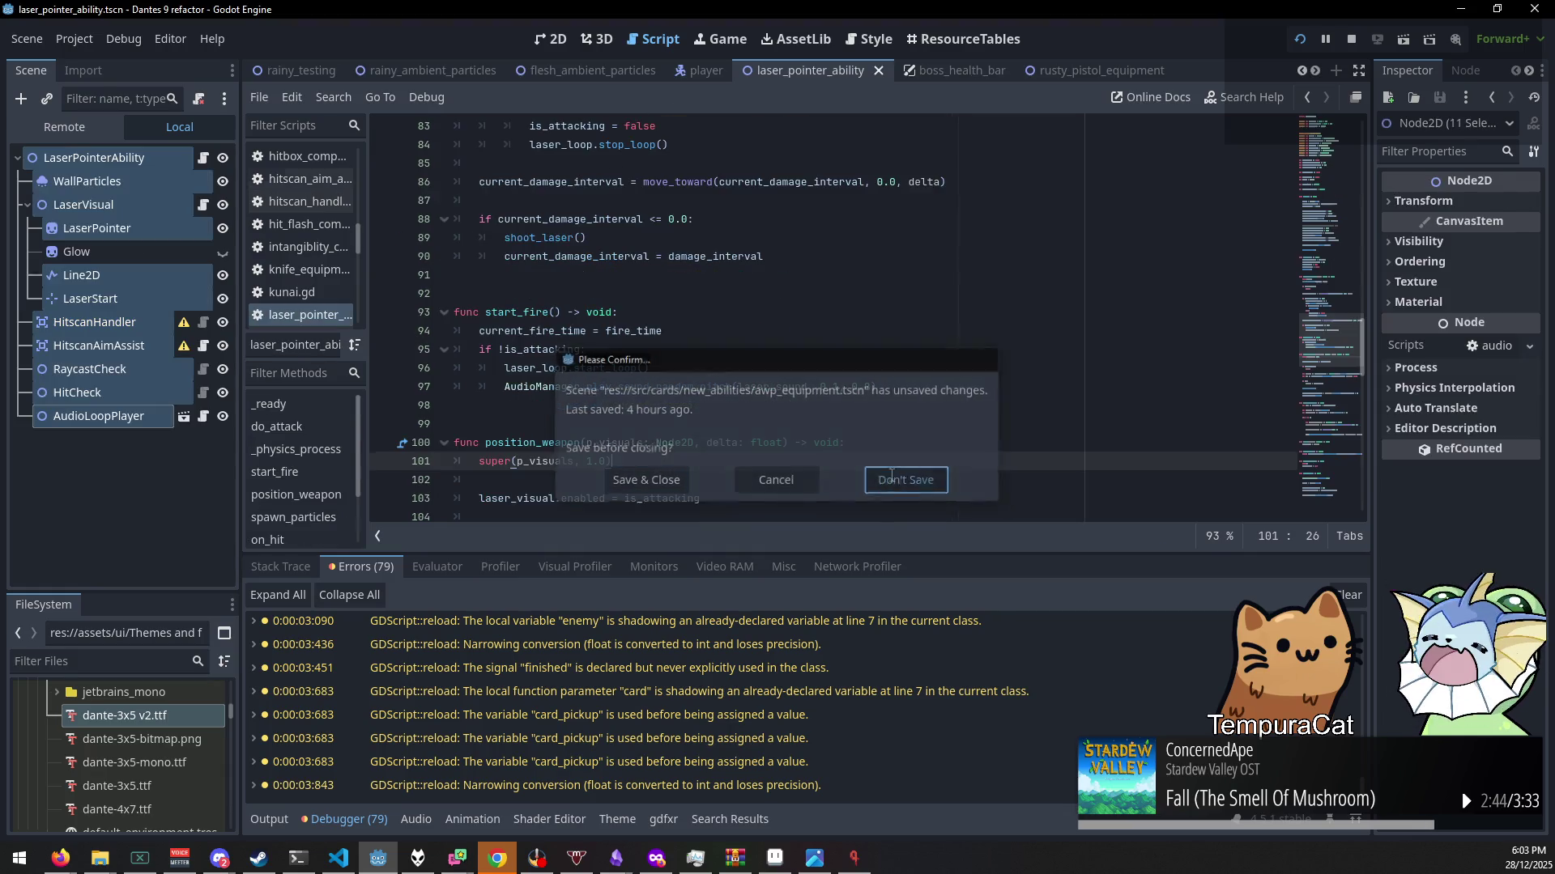
# Close the laser_pointer_ability tab and quit Godot, choosing Stop & Quit
pyautogui.click(767, 70)
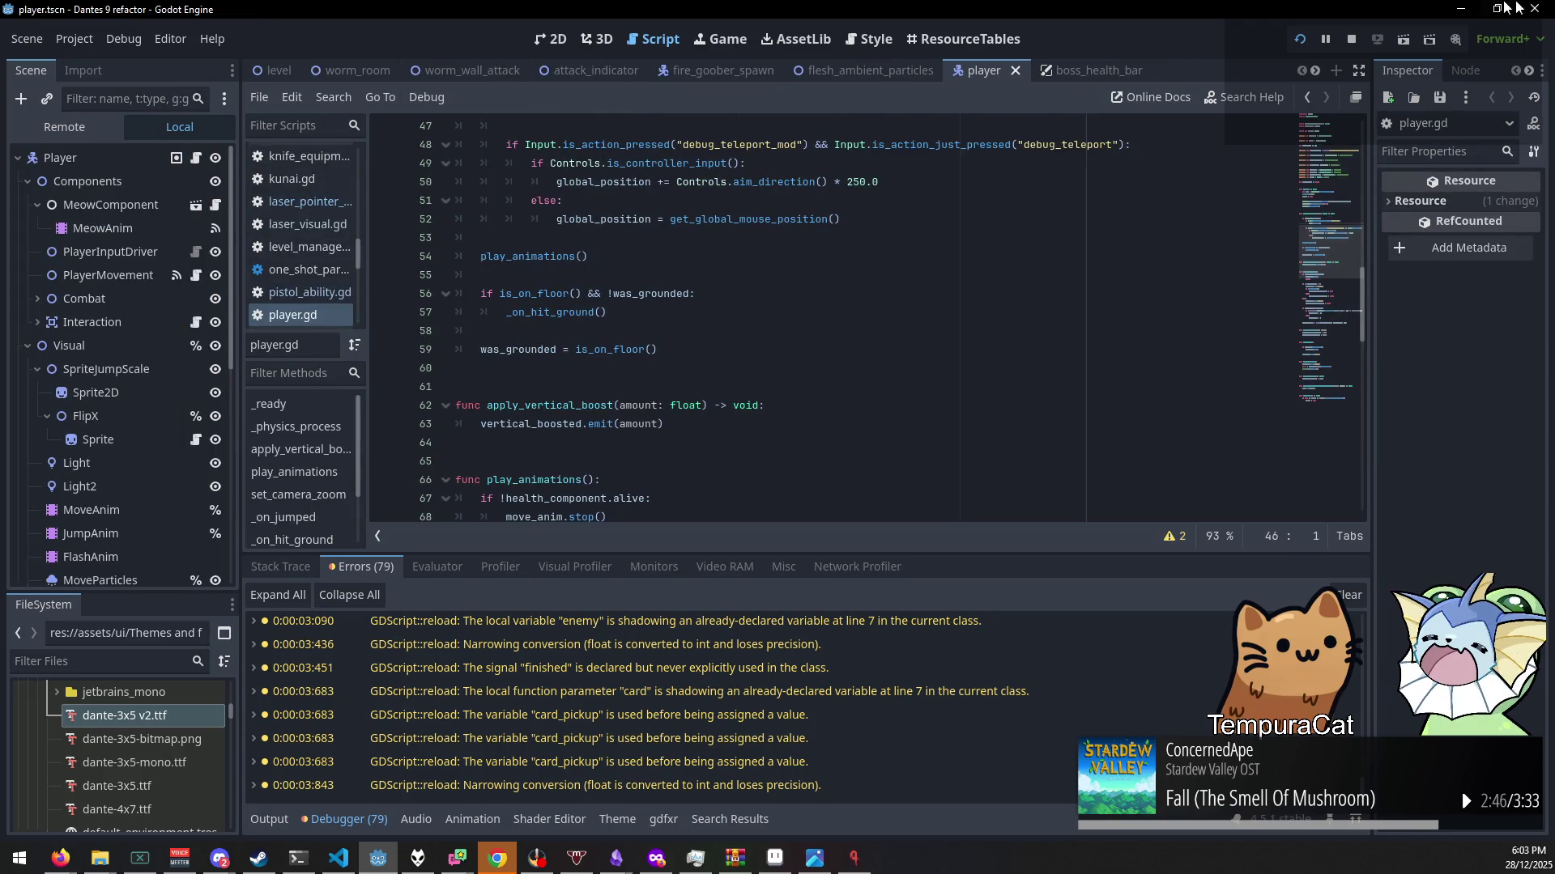
pyautogui.click(1533, 8)
pyautogui.click(738, 451)
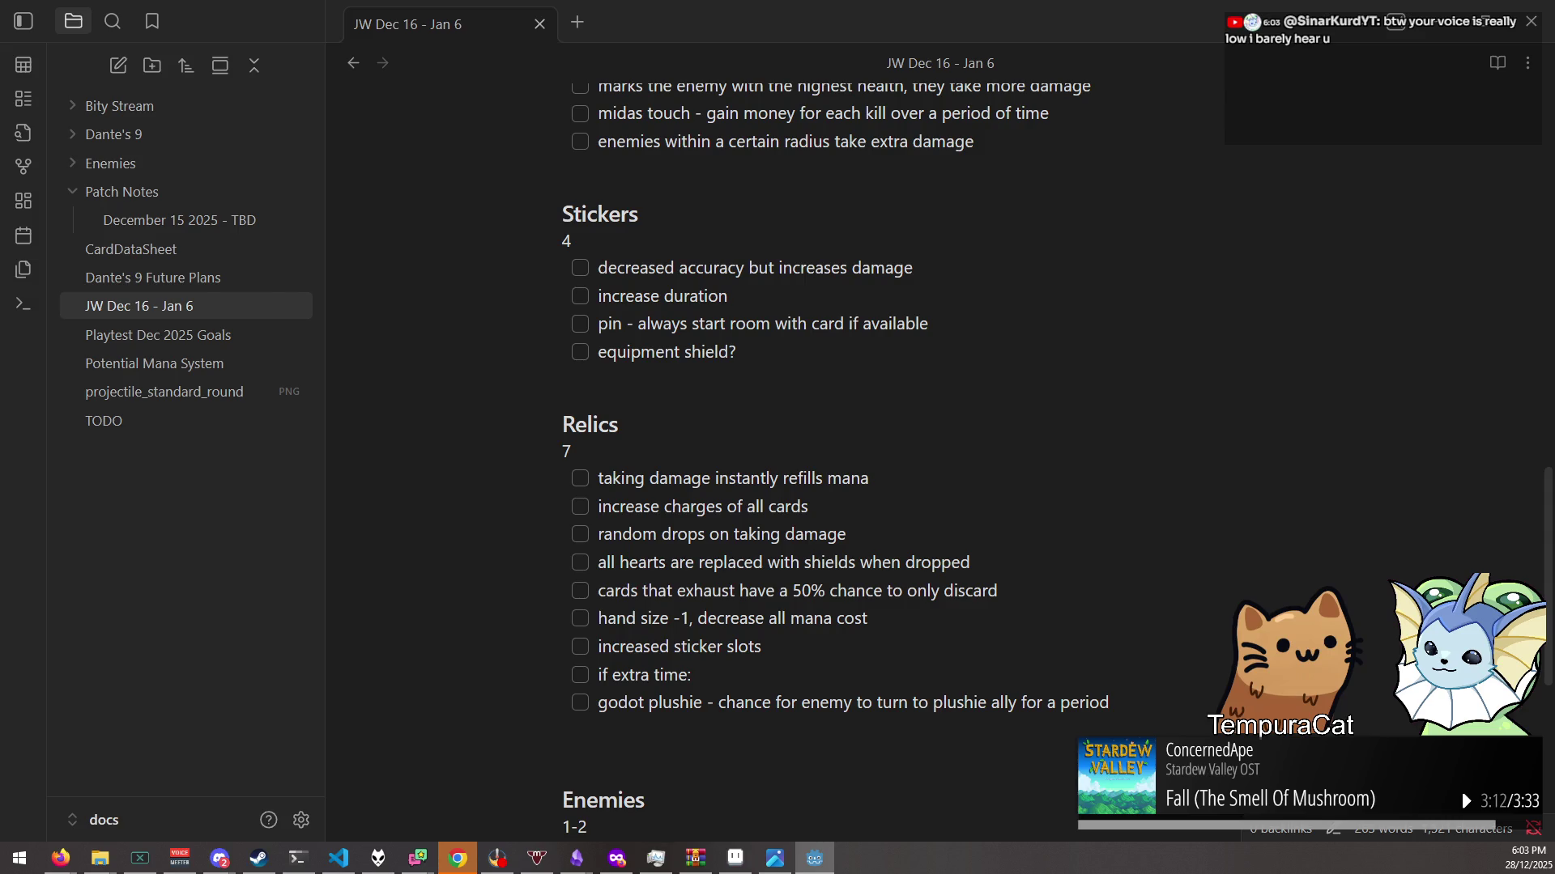
# Return to the Godot editor and run the Dante's 9 project with F5
pyautogui.hotkey('alt', 'Tab')
pyautogui.press('F5')
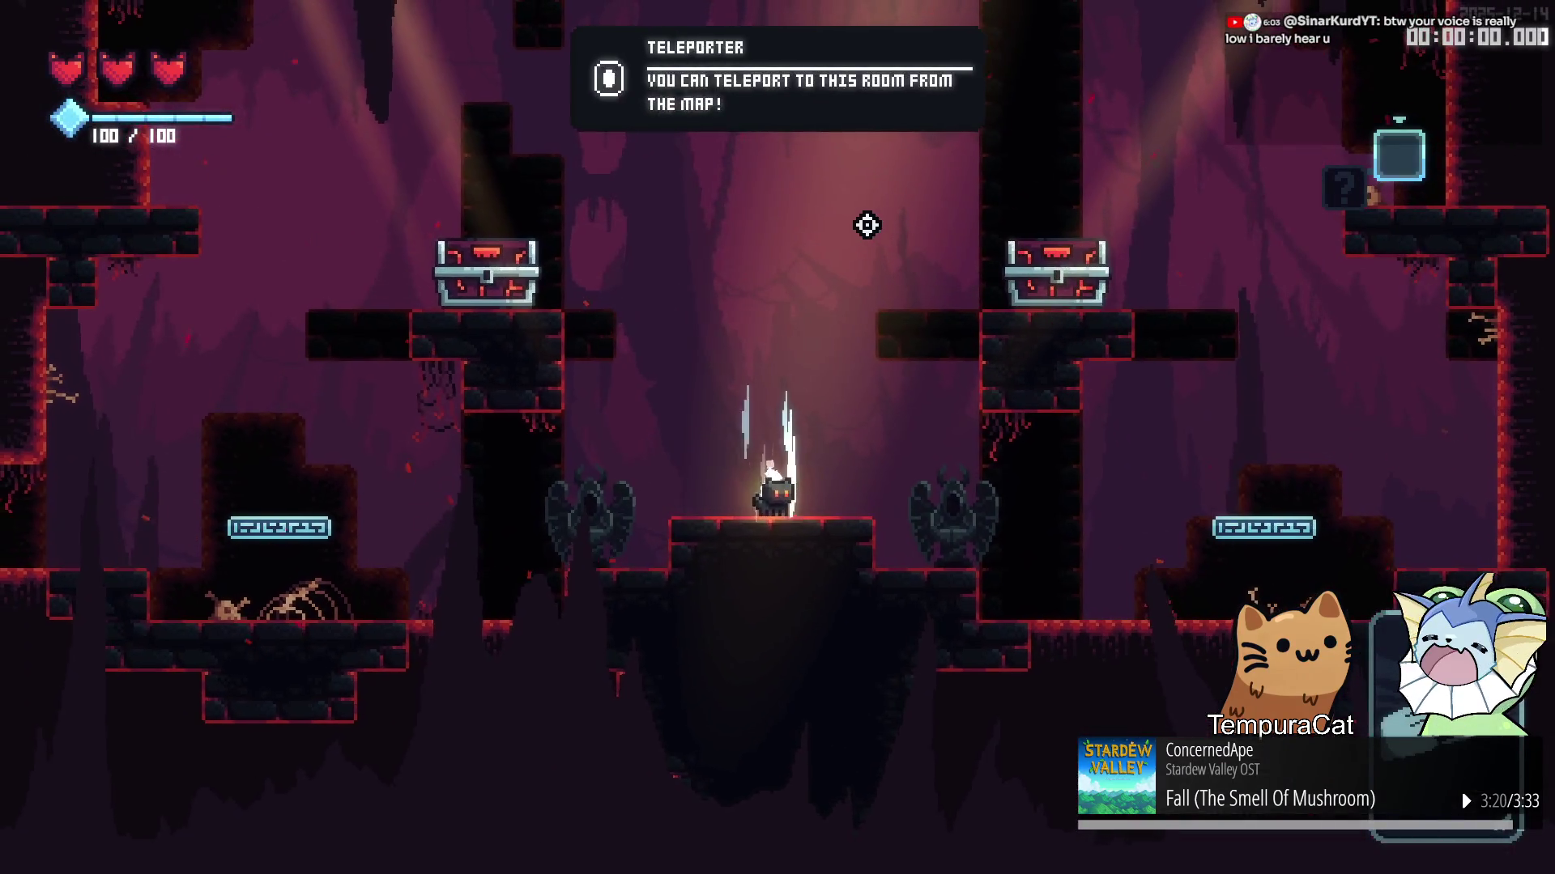
# Give the player the AWP sniper card via the debug menu's Add Cards list
pyautogui.press('F1')
pyautogui.click(197, 185)
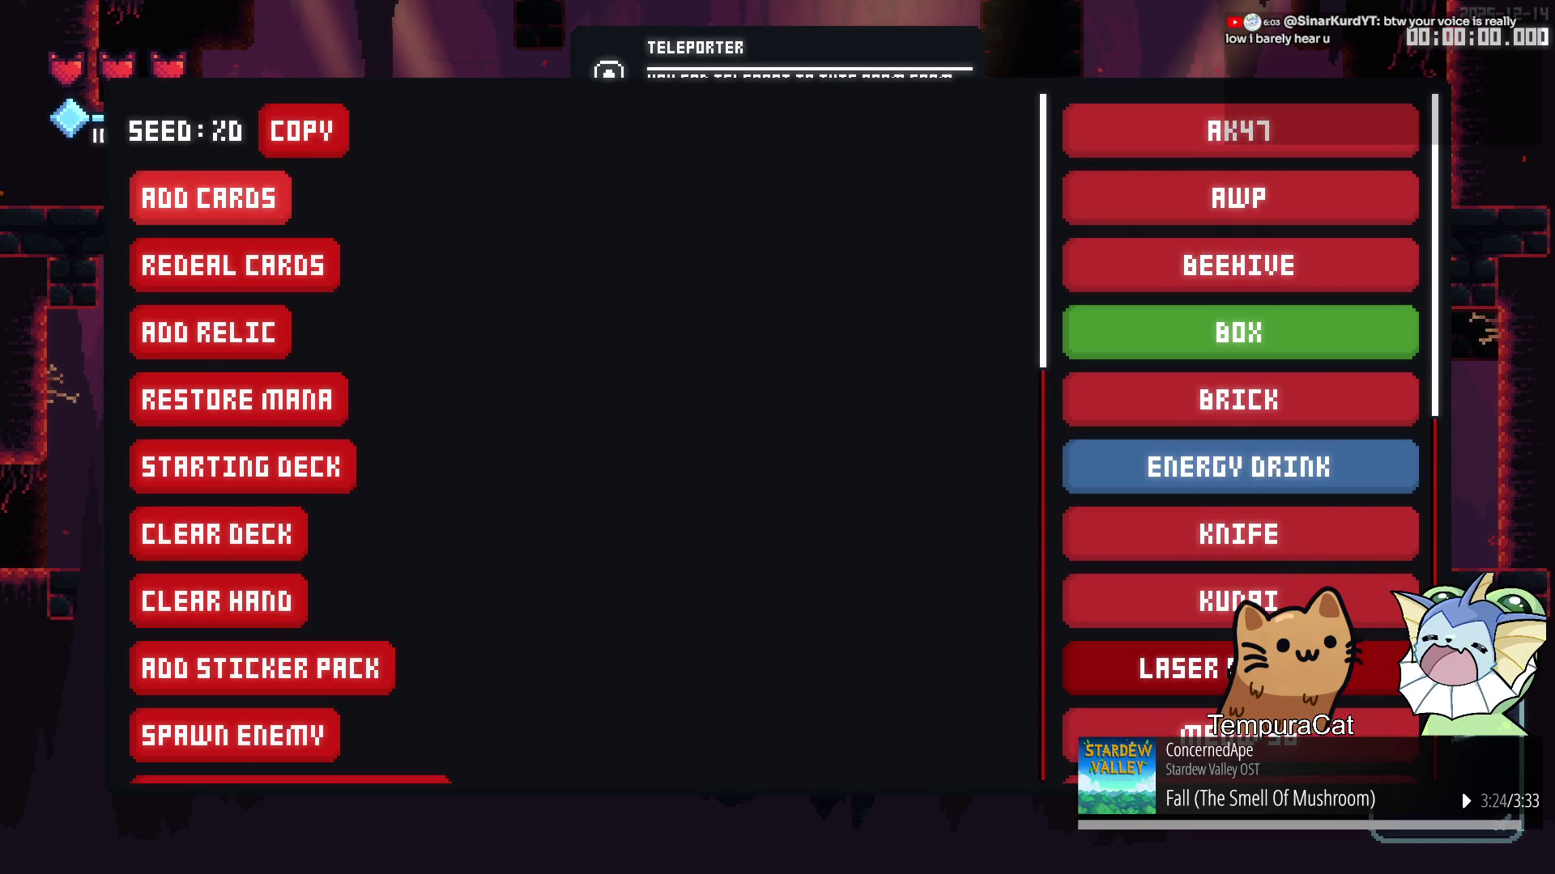
pyautogui.click(1239, 197)
pyautogui.press('a')
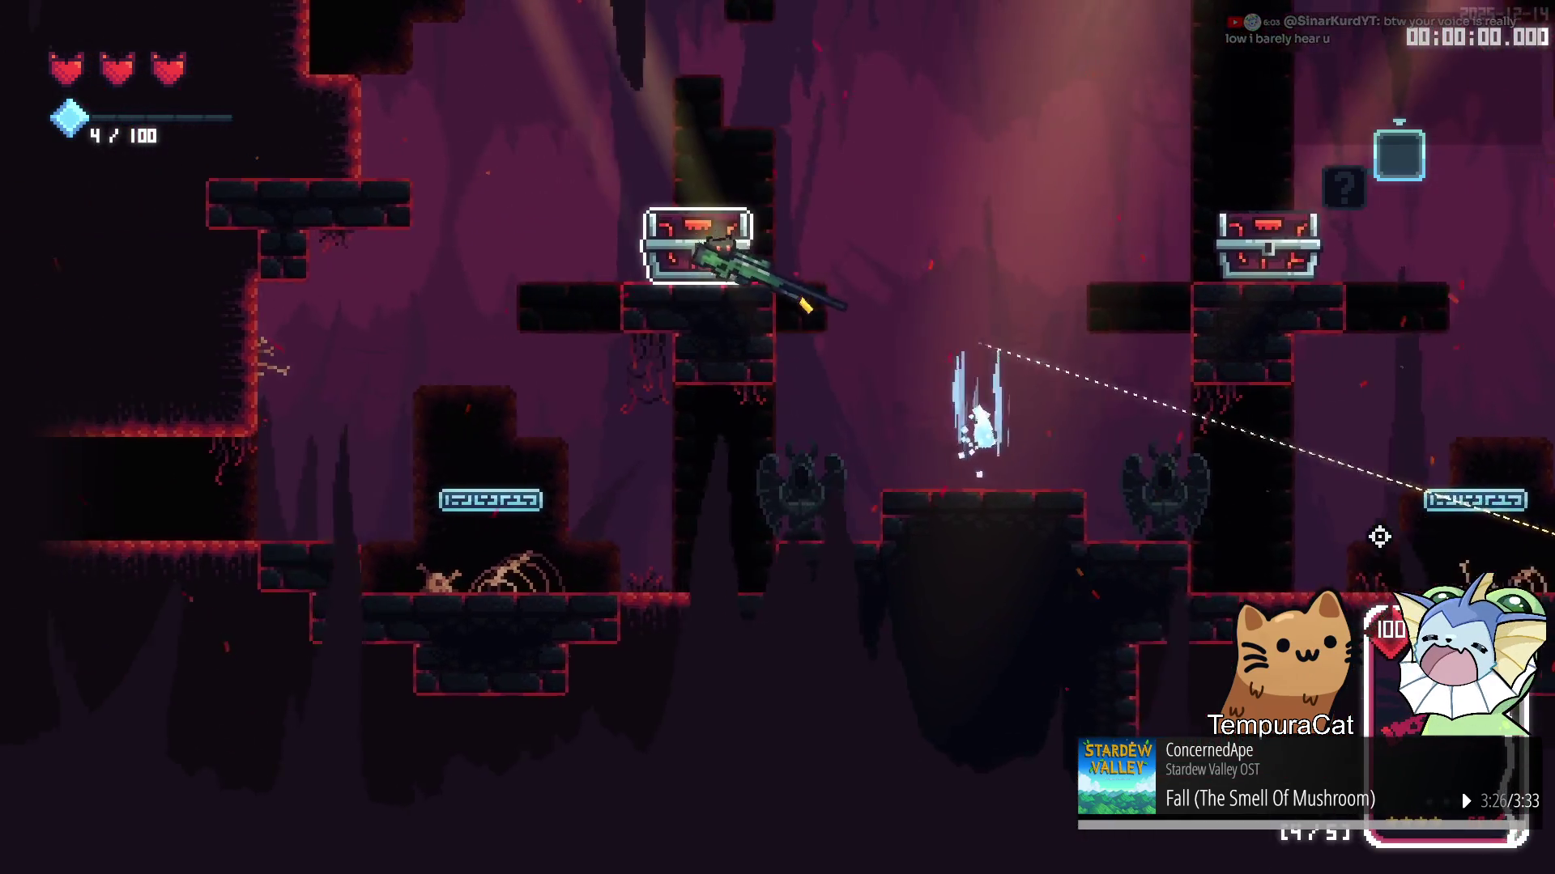
pyautogui.press('space')
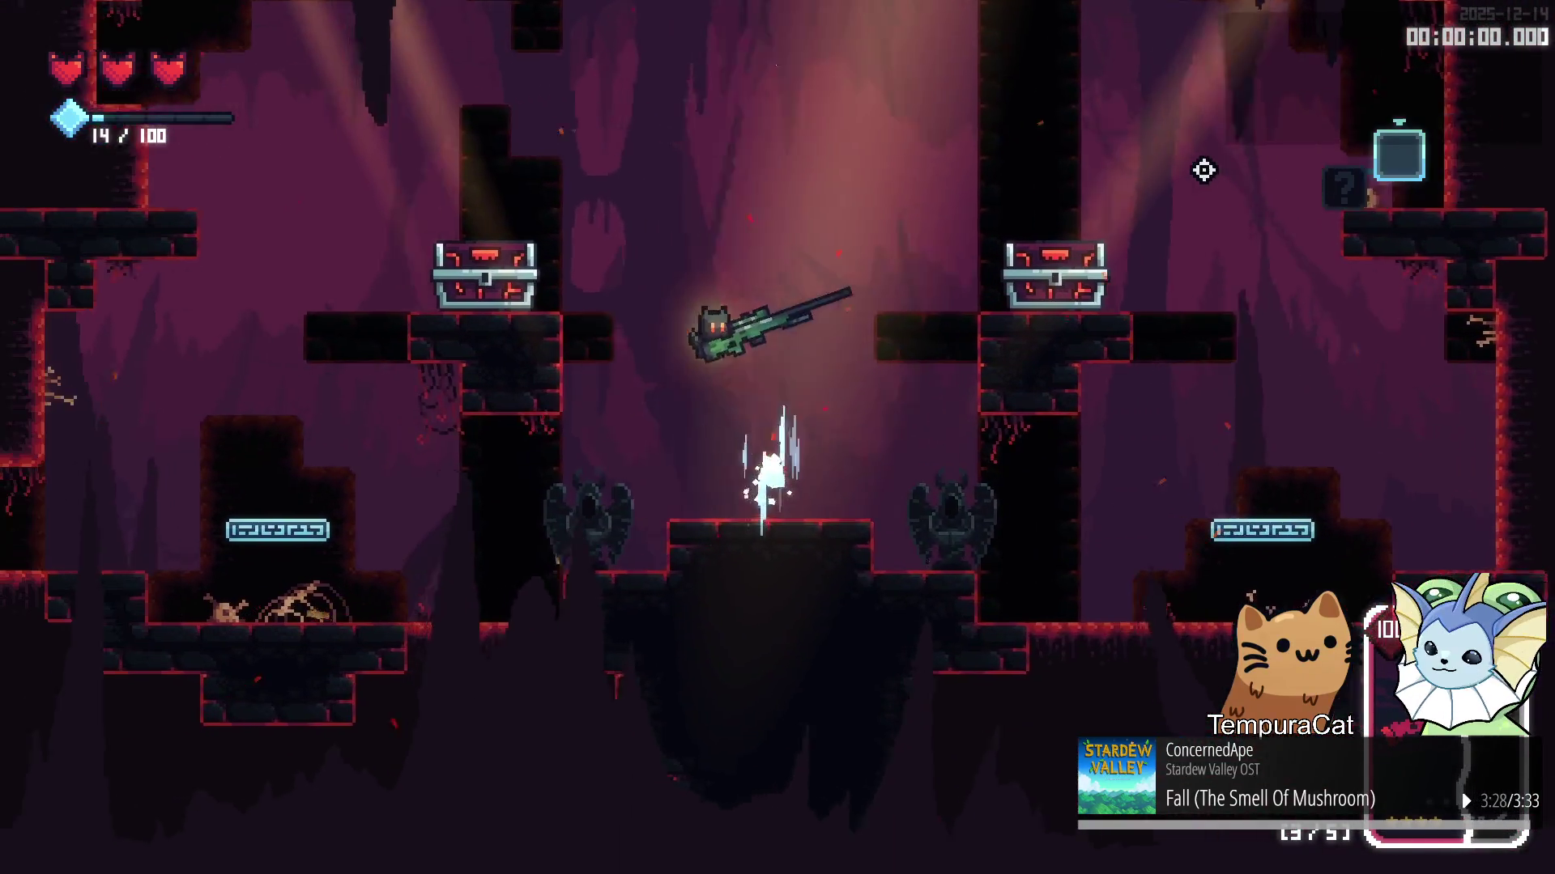
# Teleport to ROOM4 with the furnace and check the forge and deck menus
pyautogui.press('`')
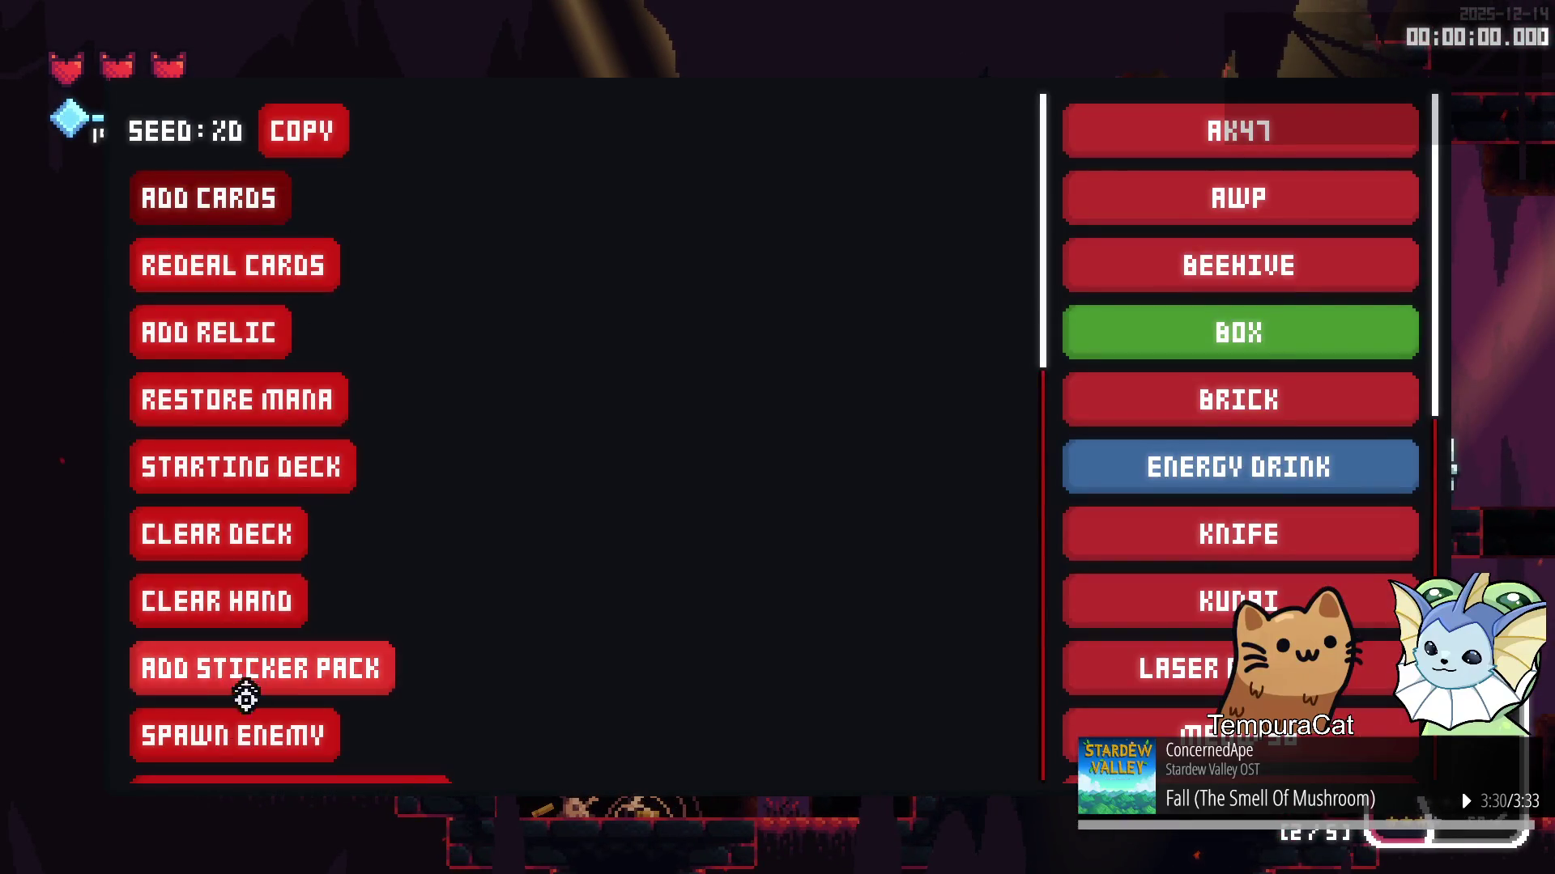
pyautogui.scroll(-3)
pyautogui.click(229, 611)
pyautogui.click(1324, 387)
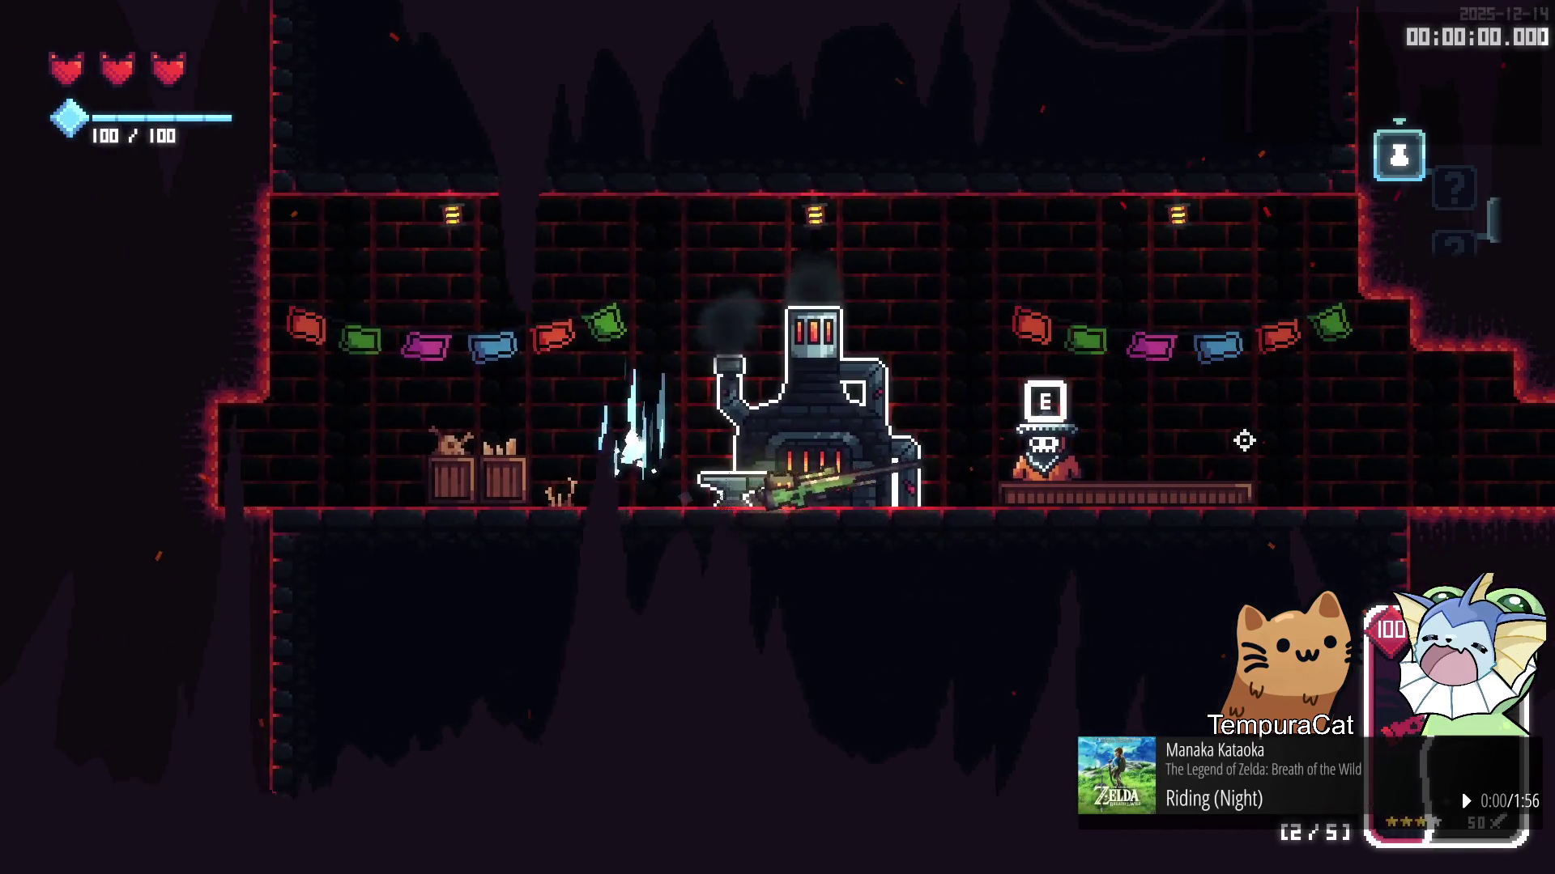
pyautogui.press('e')
pyautogui.press('Escape')
pyautogui.press('Tab')
# Switch to Godot and shrink the player.gd code text to 93%
pyautogui.hotkey('alt', 'Tab')
pyautogui.click(873, 305)
pyautogui.hotkey('ctrl', '-')
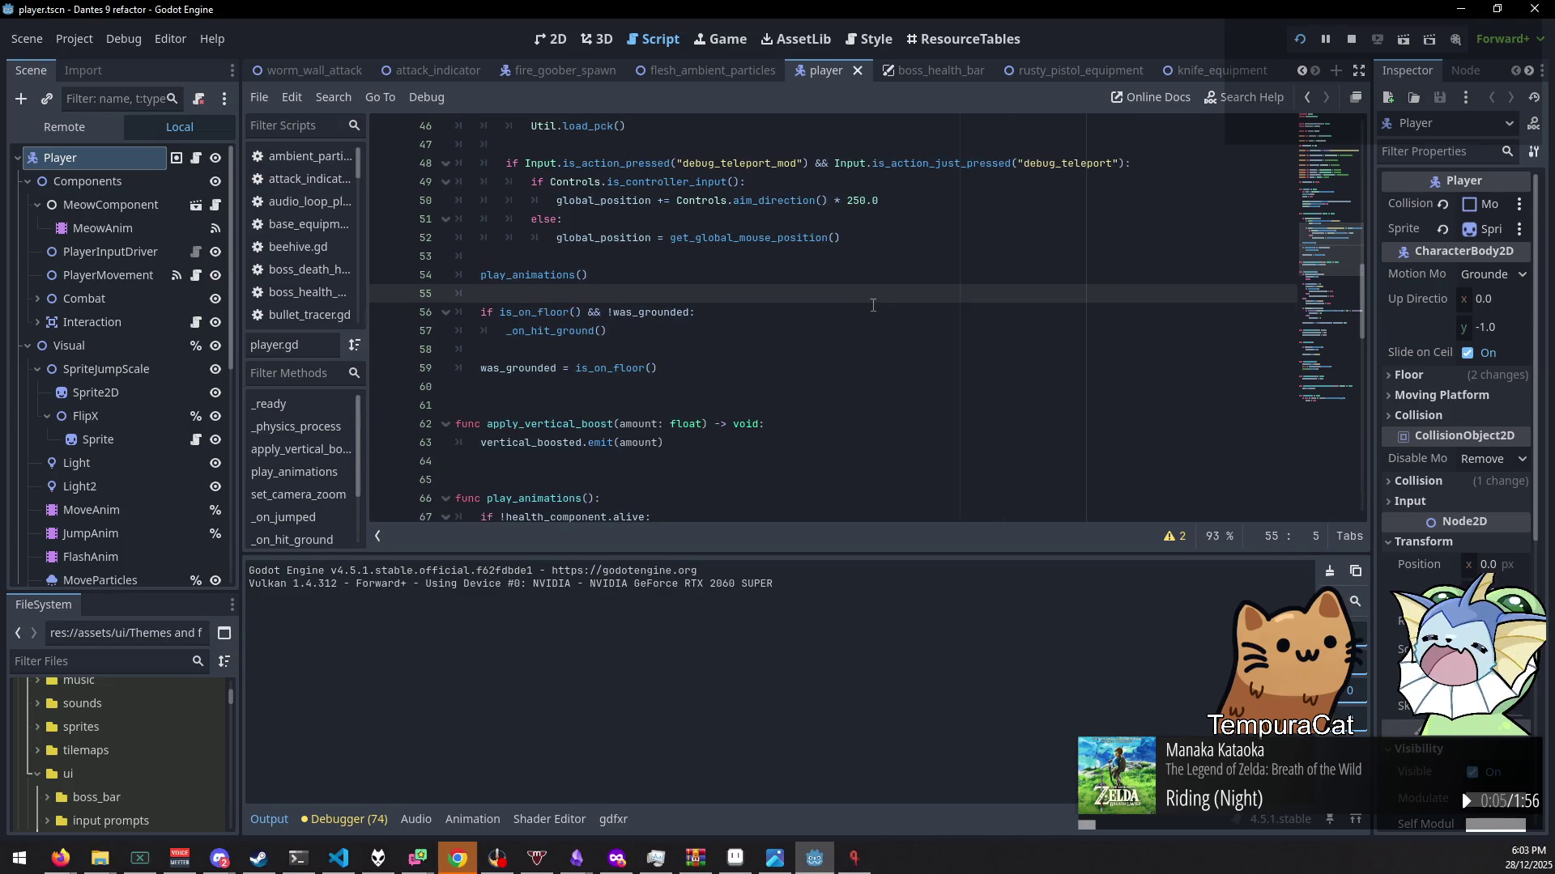
# Quick-open awp_equipment.tscn and inspect its AwpEquipment root node
pyautogui.hotkey('shift', 'alt', 'o')
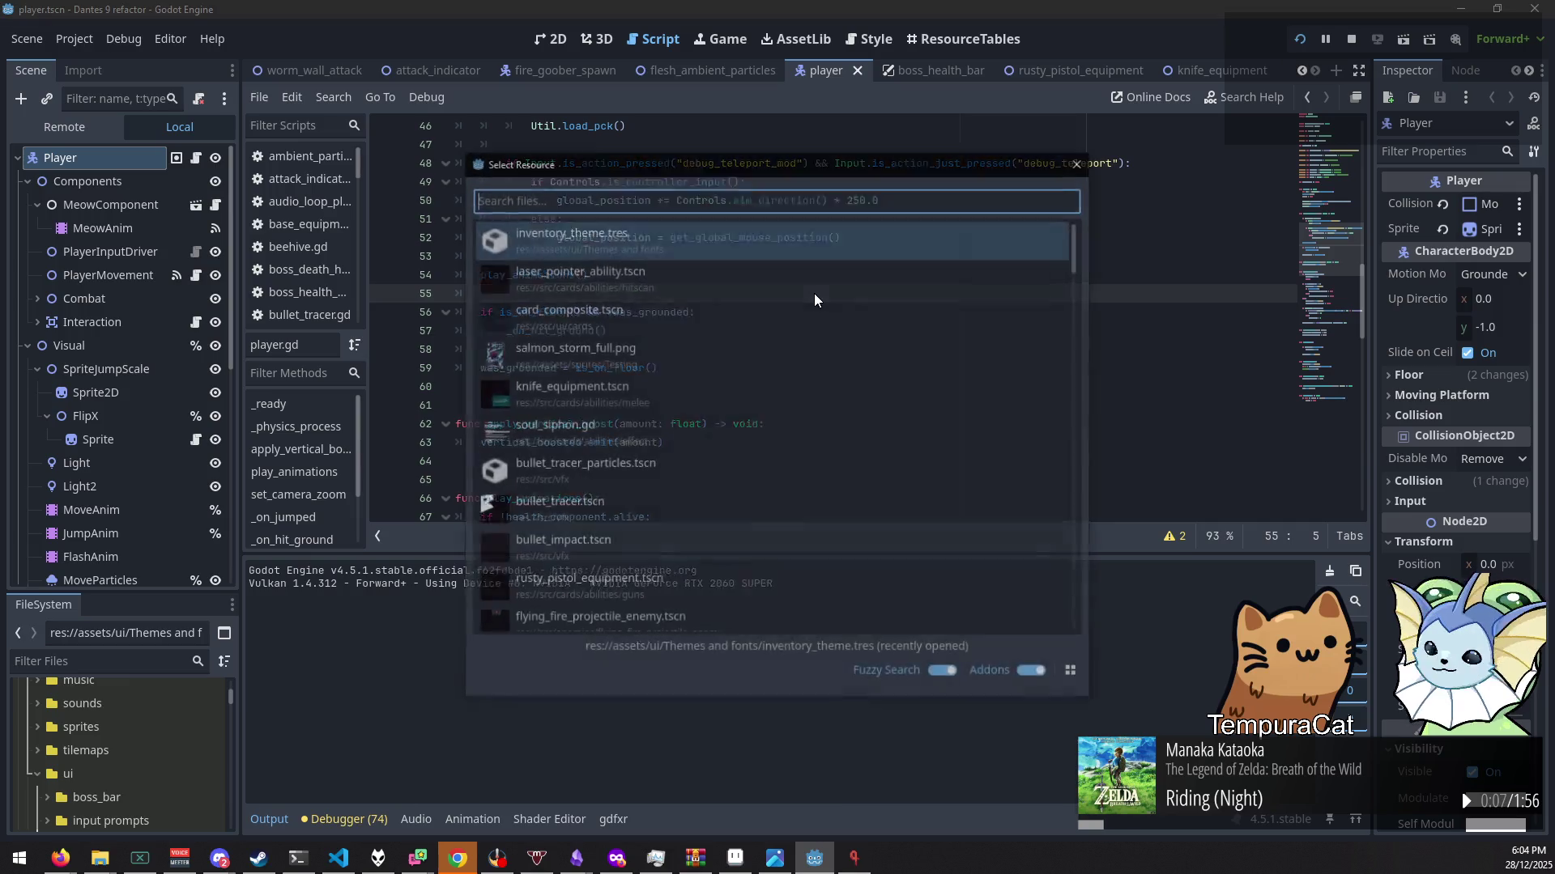
pyautogui.write('awp_equipment.')
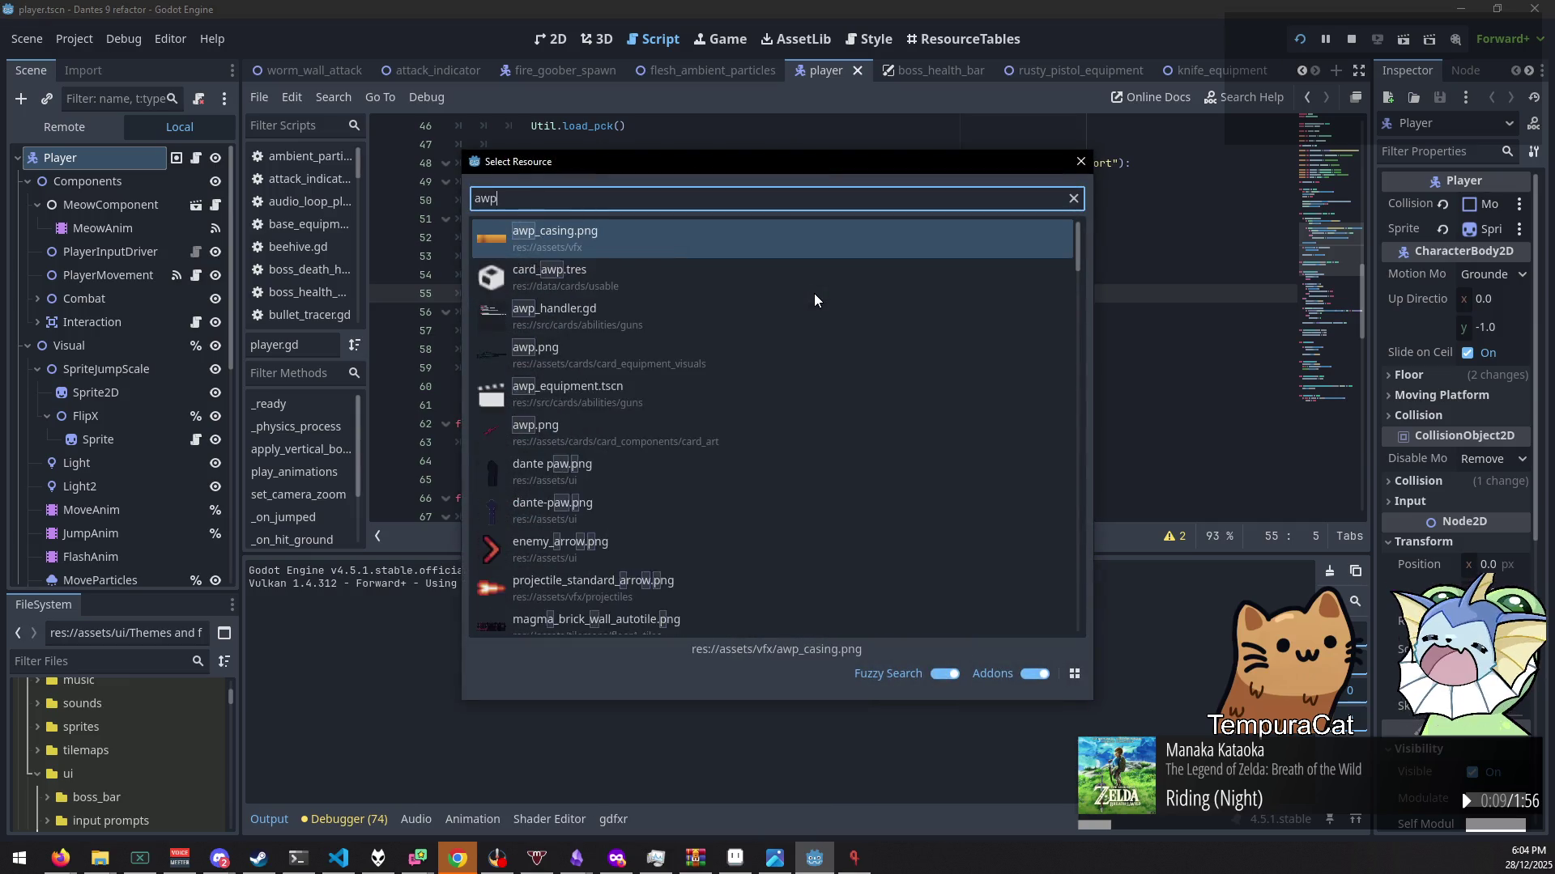
pyautogui.press('Return')
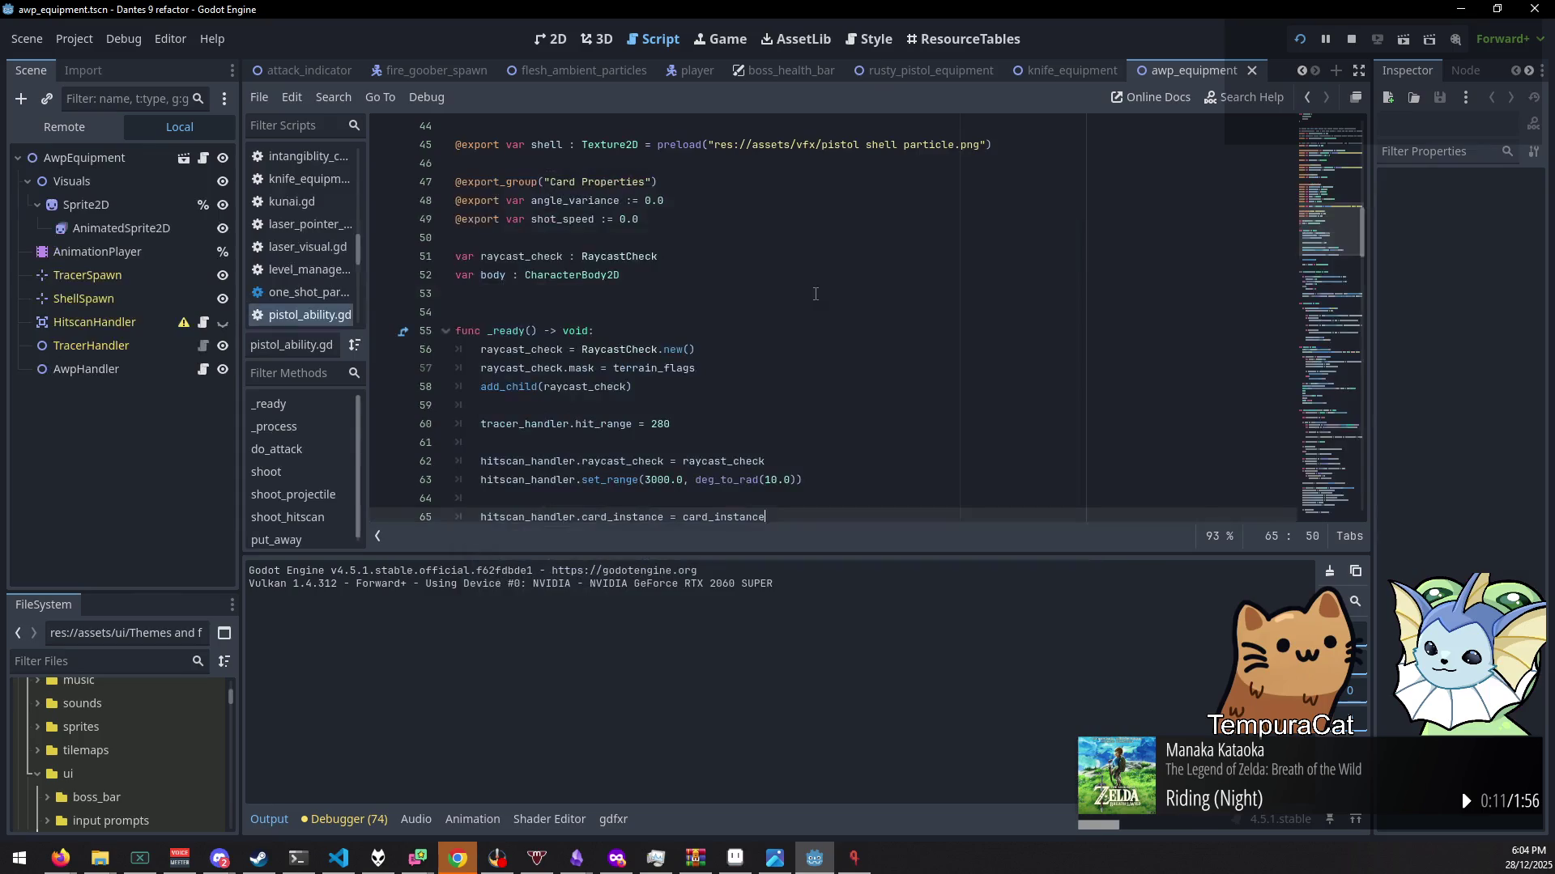
pyautogui.click(205, 157)
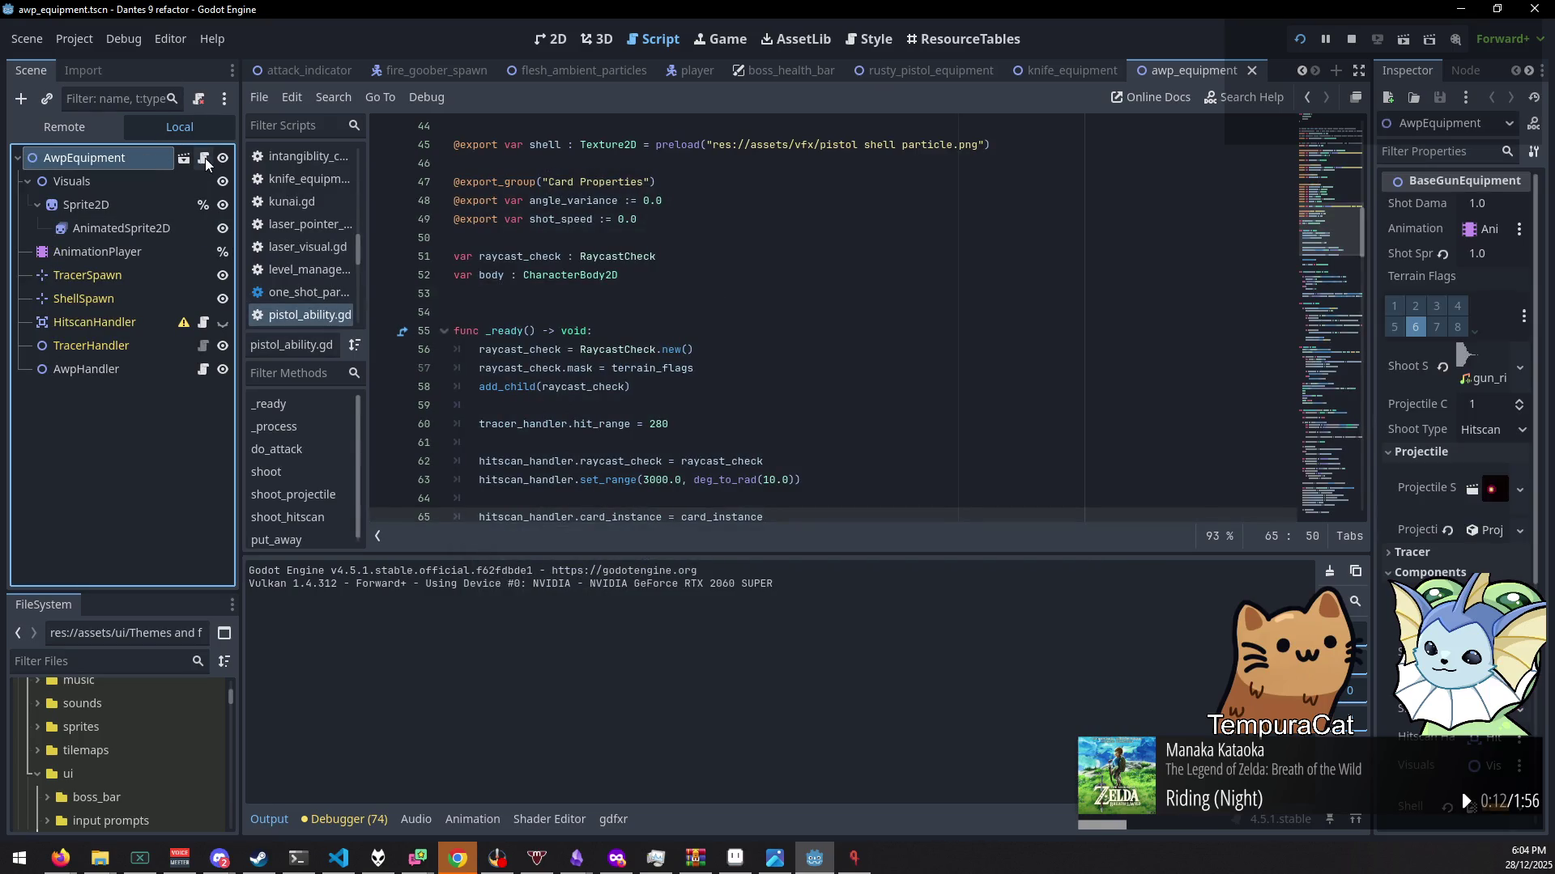
pyautogui.scroll(3)
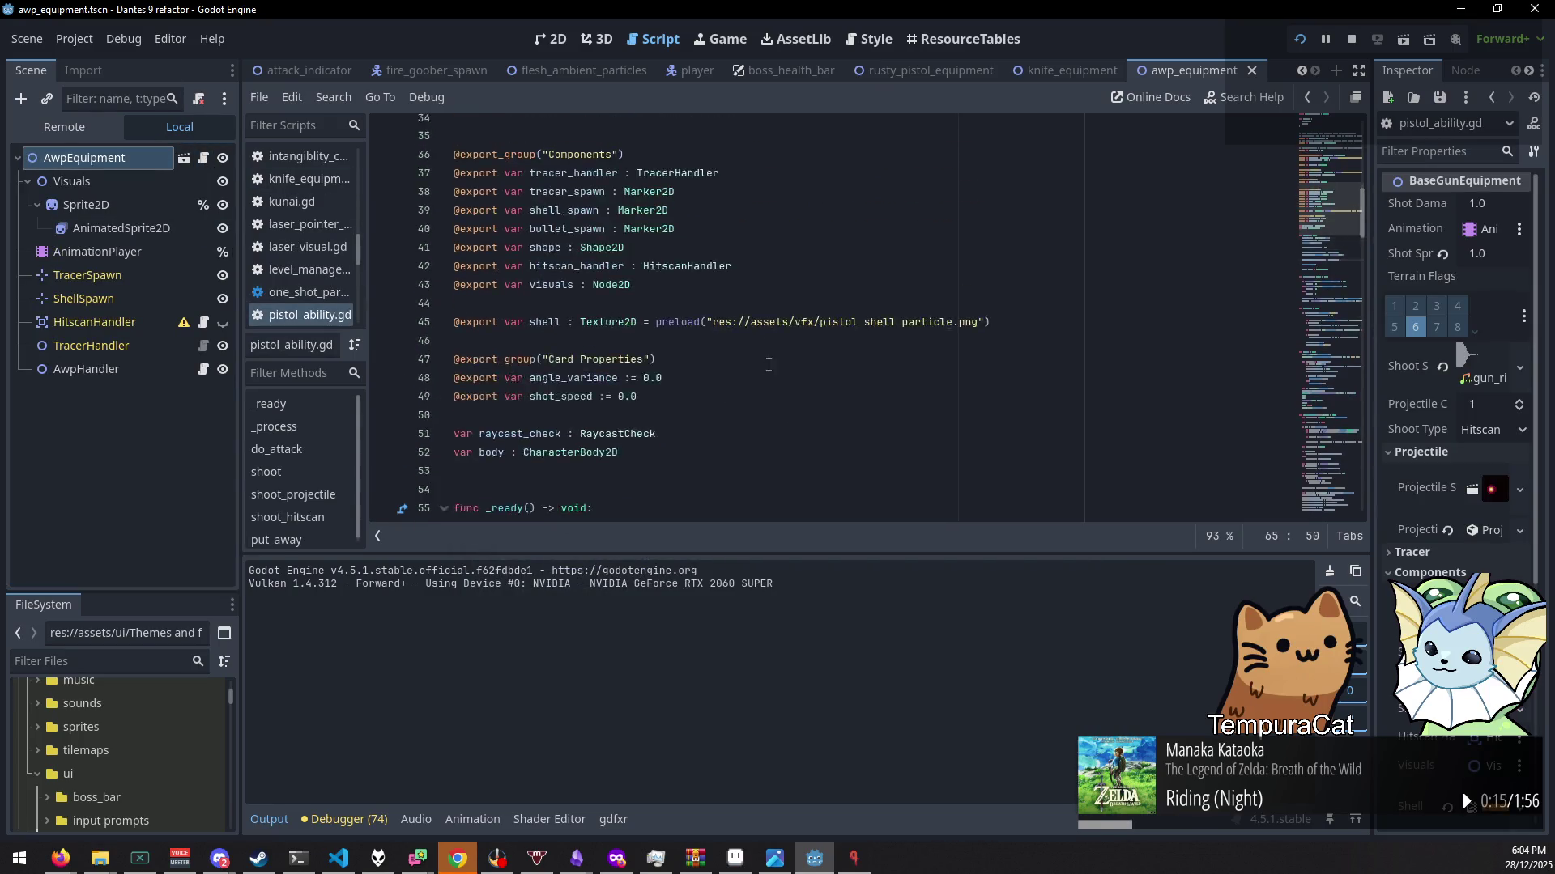
# Search the script for 'pierce' and inspect the HitscanHandler node's properties
pyautogui.click(788, 281)
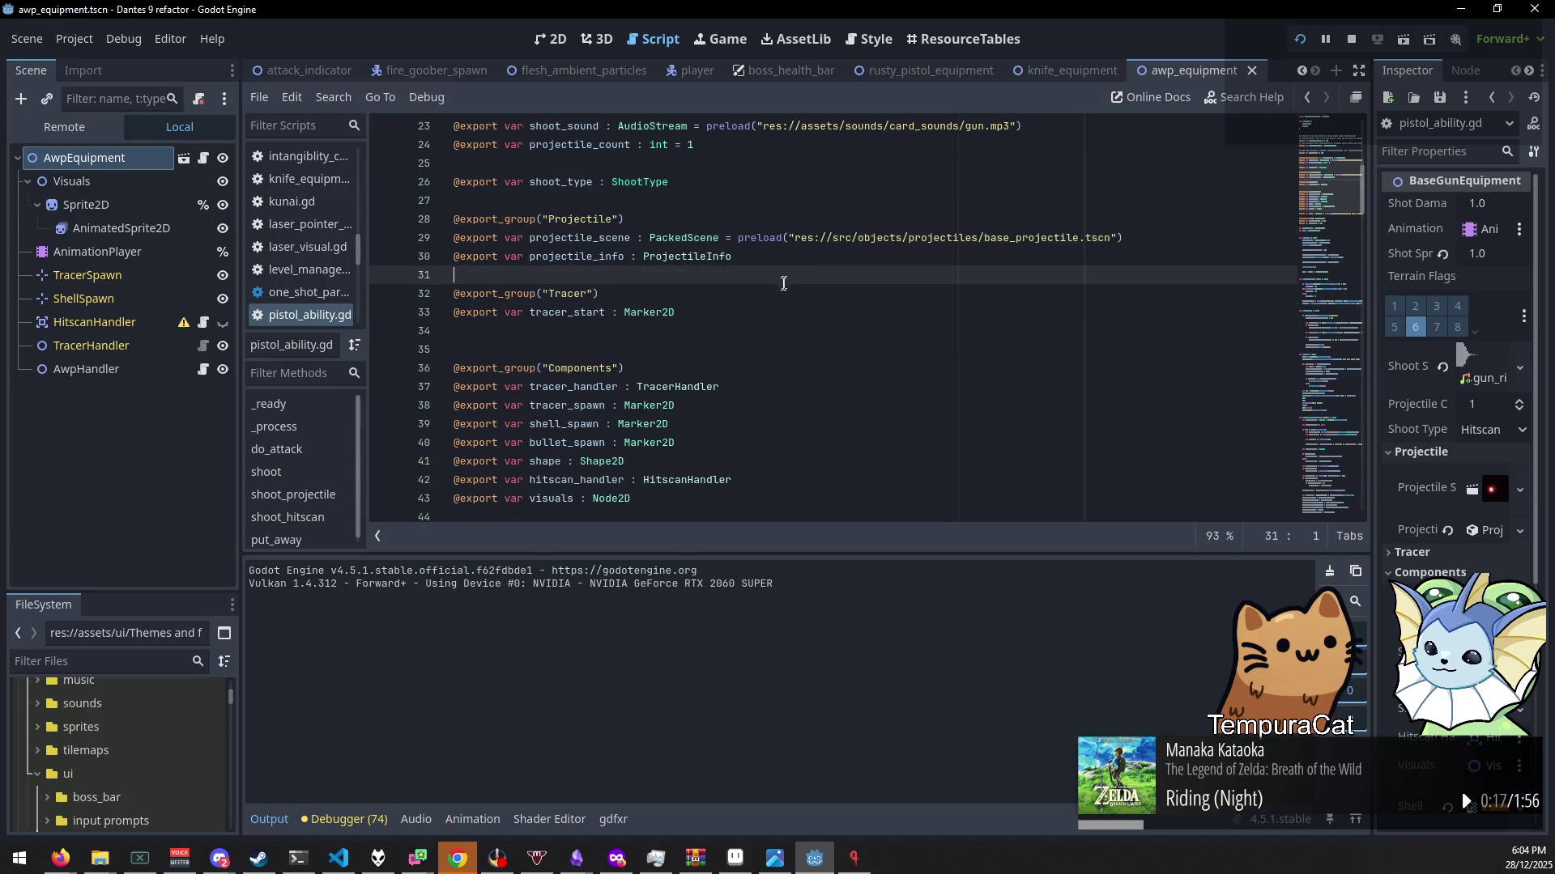
pyautogui.click(776, 299)
pyautogui.hotkey('ctrl', 'f')
pyautogui.write('pierce')
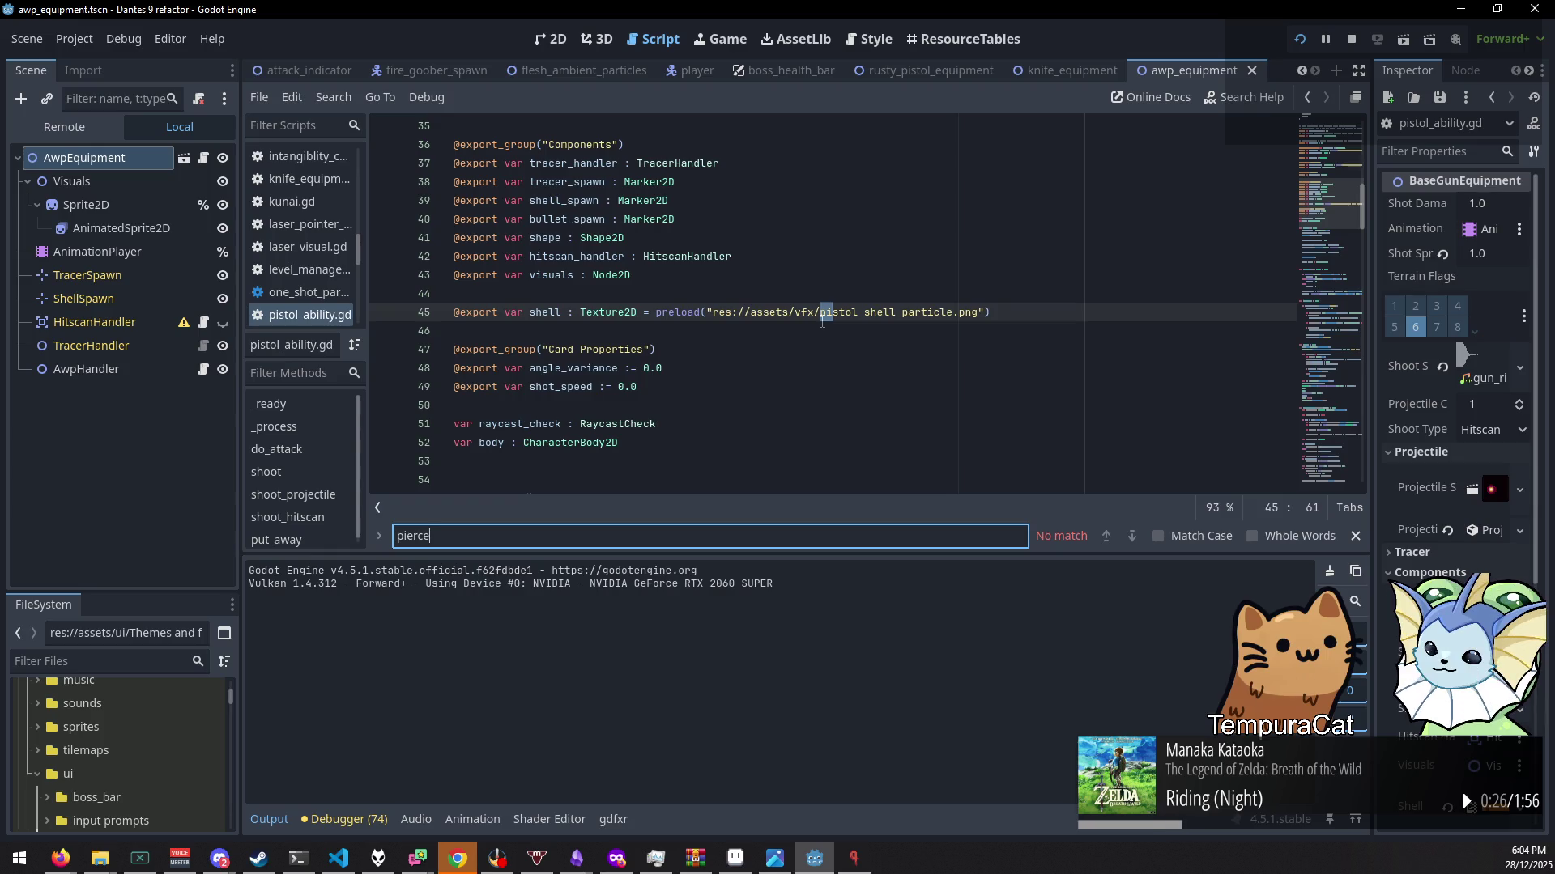
pyautogui.click(119, 323)
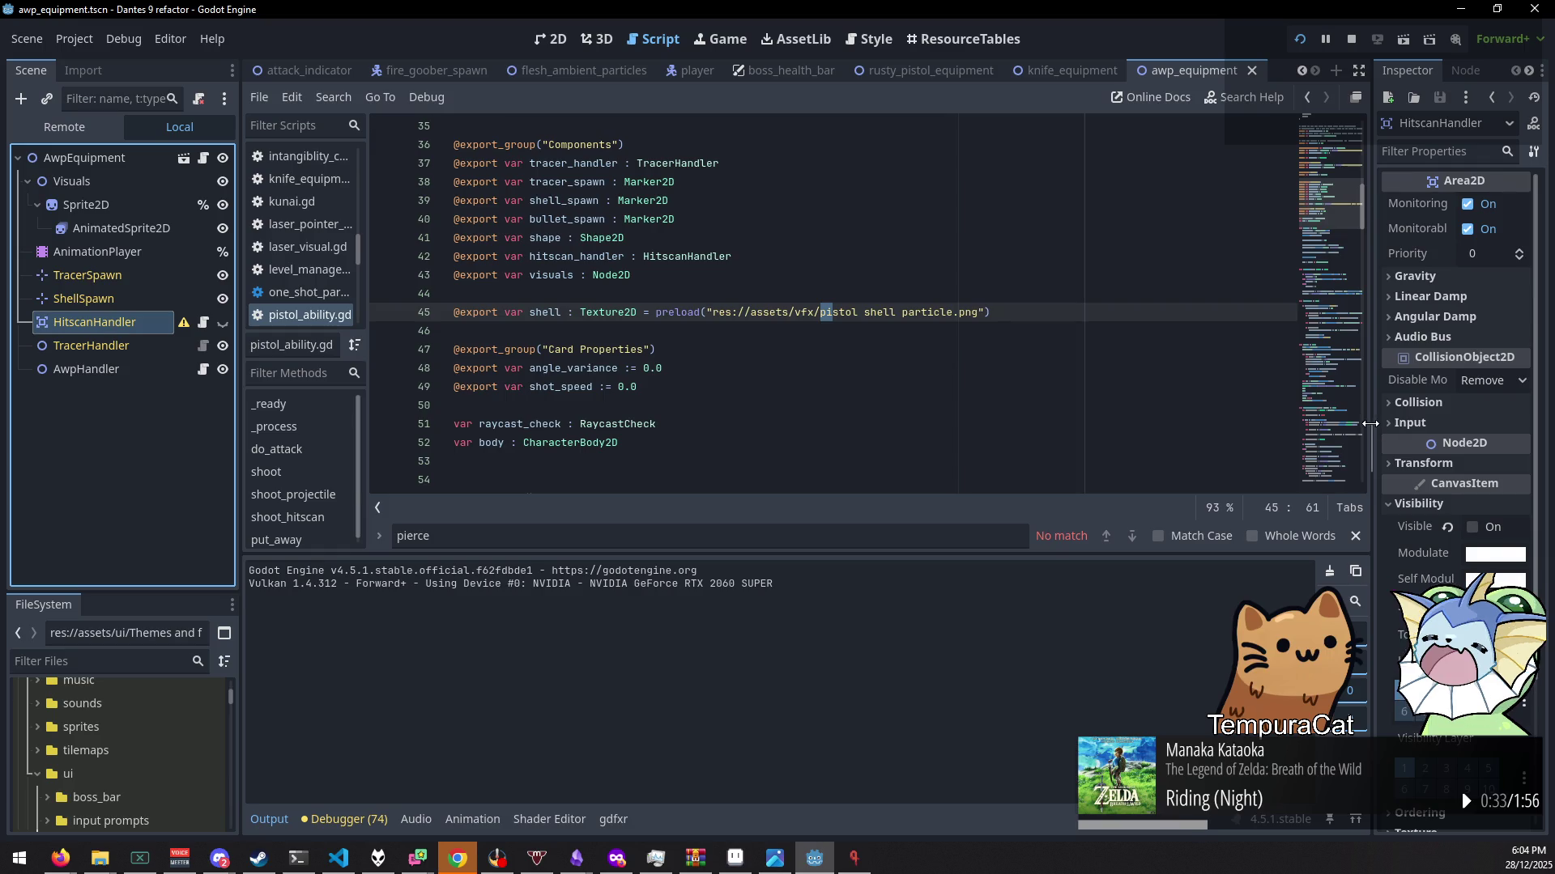
pyautogui.moveTo(1373, 422); pyautogui.dragTo(1224, 423)
pyautogui.click(203, 322)
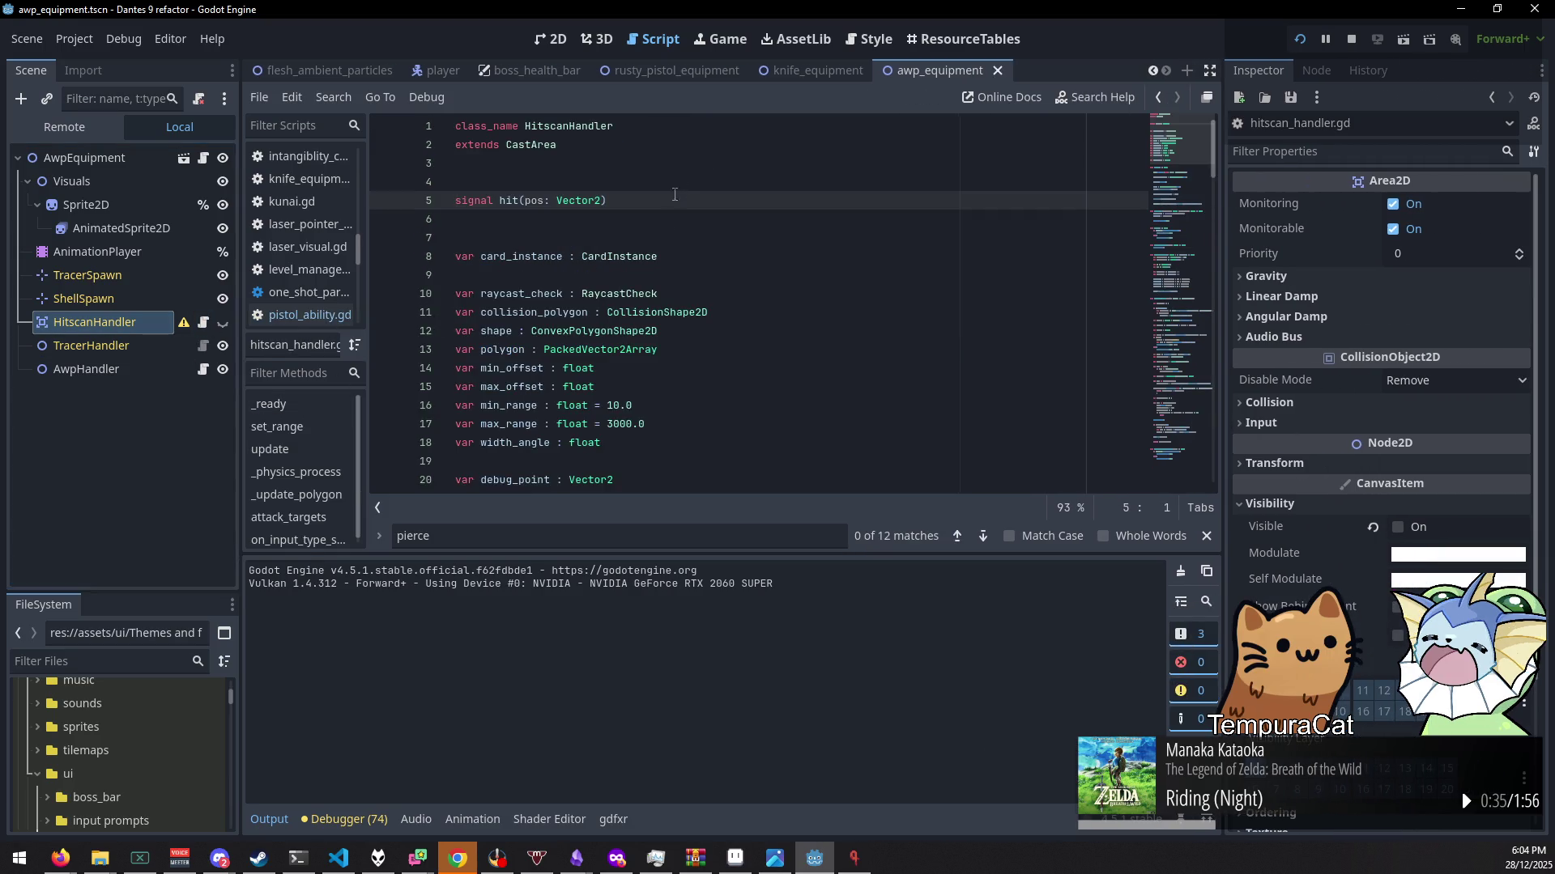
pyautogui.press('Down')
pyautogui.press('Down')
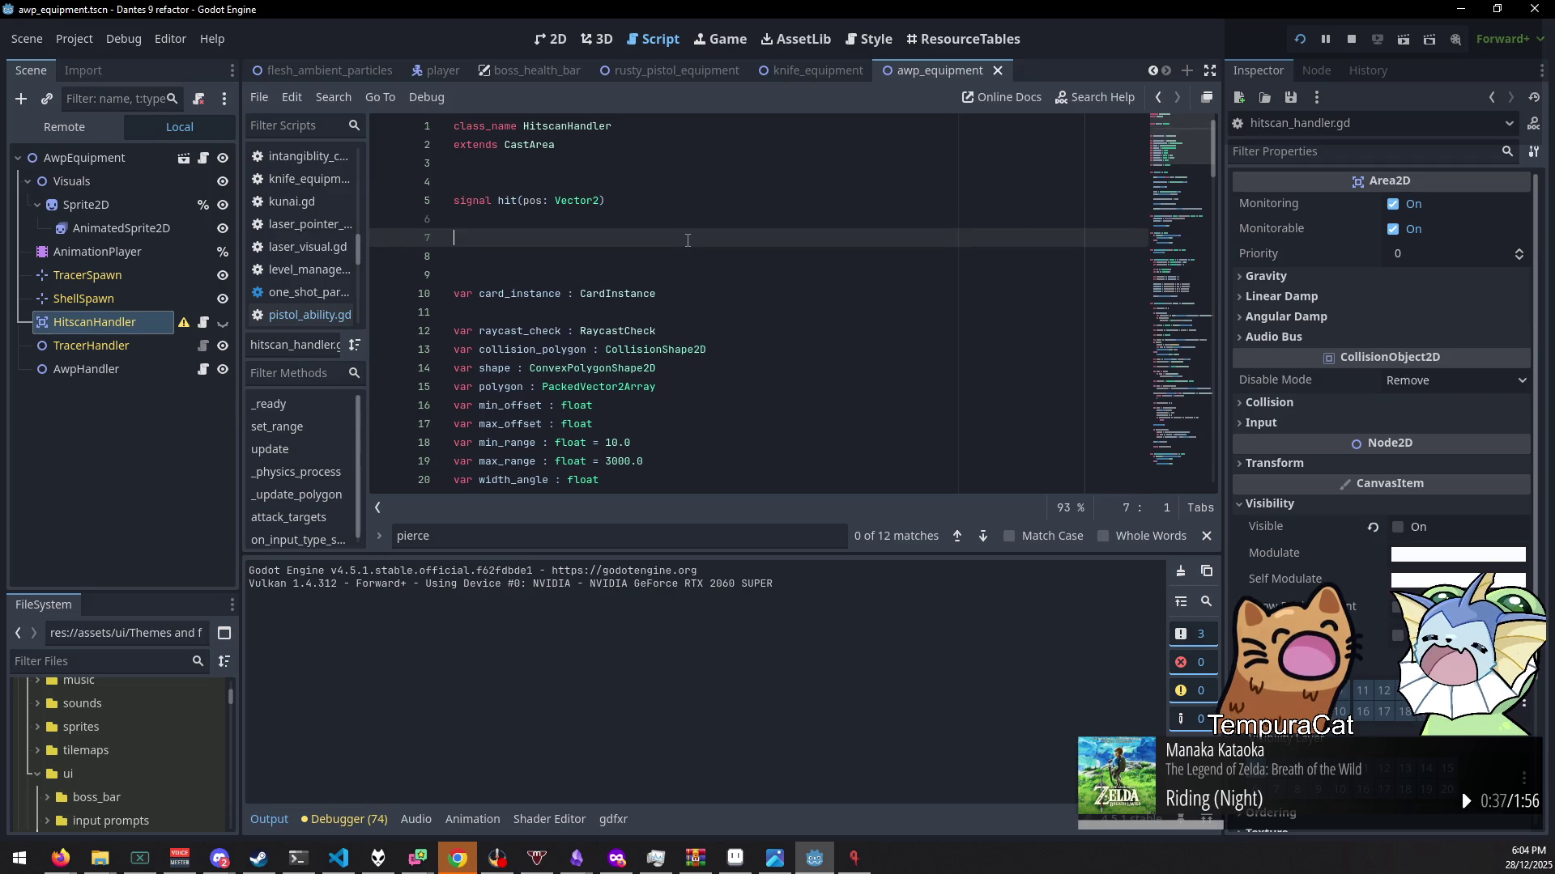
pyautogui.press('Return')
pyautogui.press('Return')
pyautogui.press('Up')
pyautogui.write('@export ')
pyautogui.write('var default_pierce :')
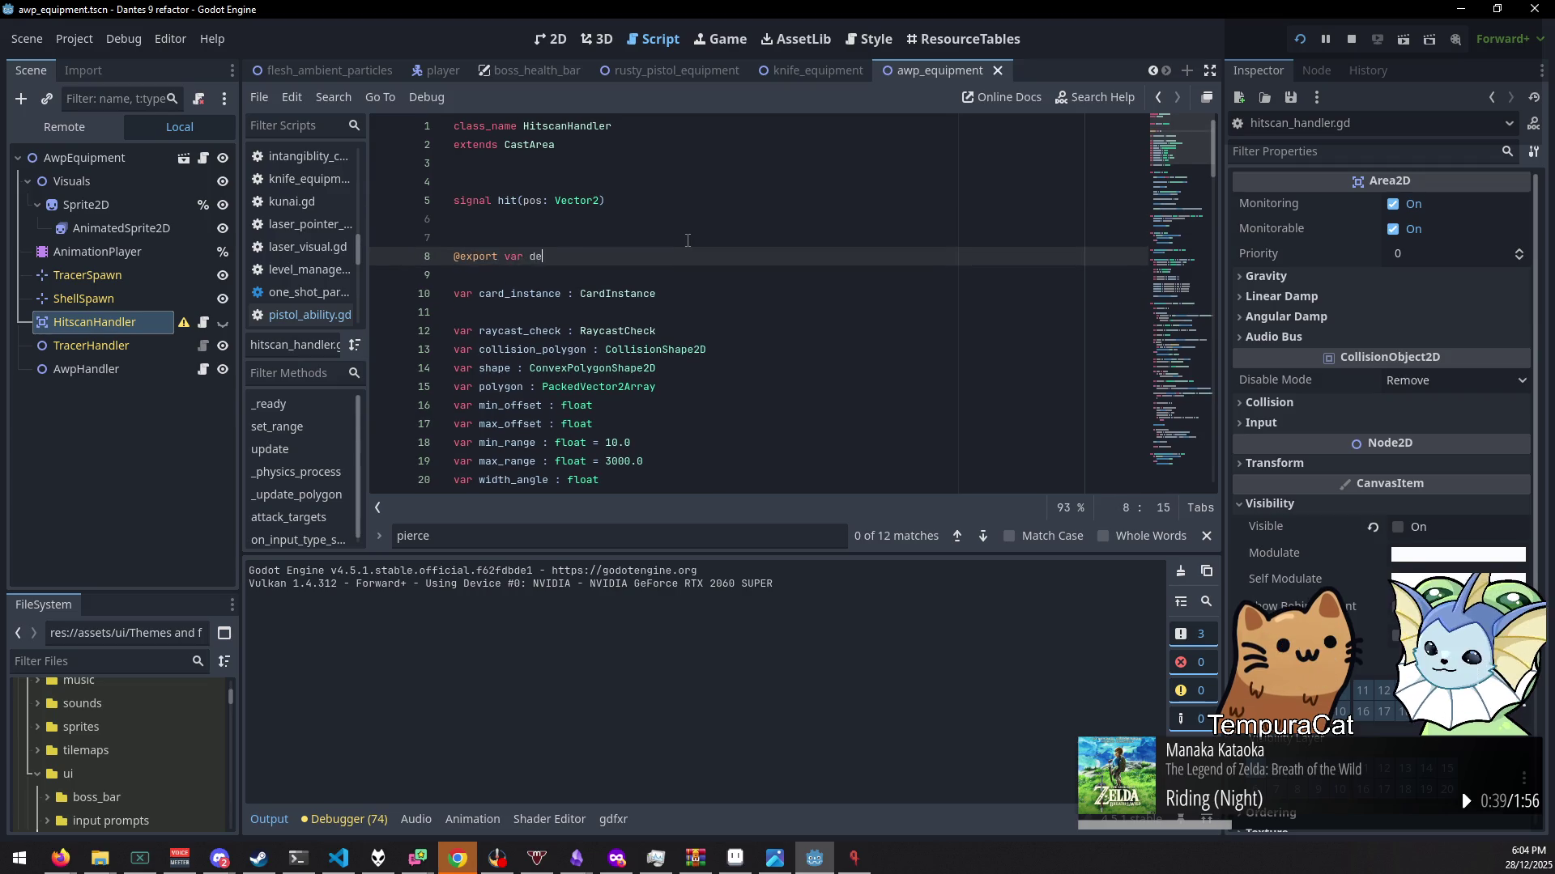
pyautogui.write('= 1')
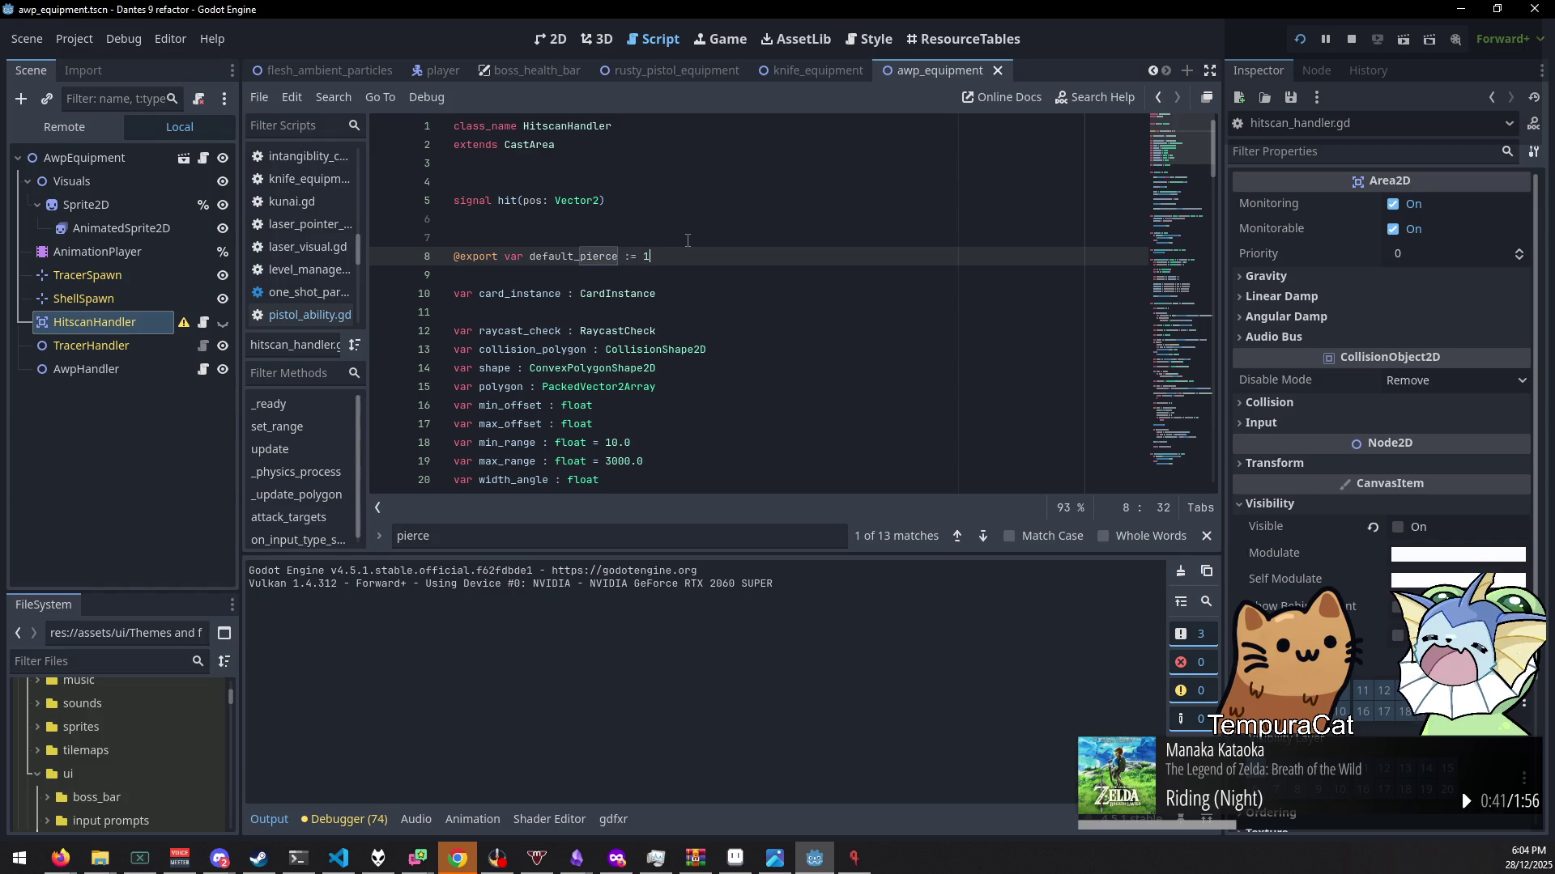
# Change the default_pierce value to 0 and save
pyautogui.press('Escape')
pyautogui.write('.')
pyautogui.press('BackSpace')
pyautogui.press('BackSpace')
pyautogui.write('0')
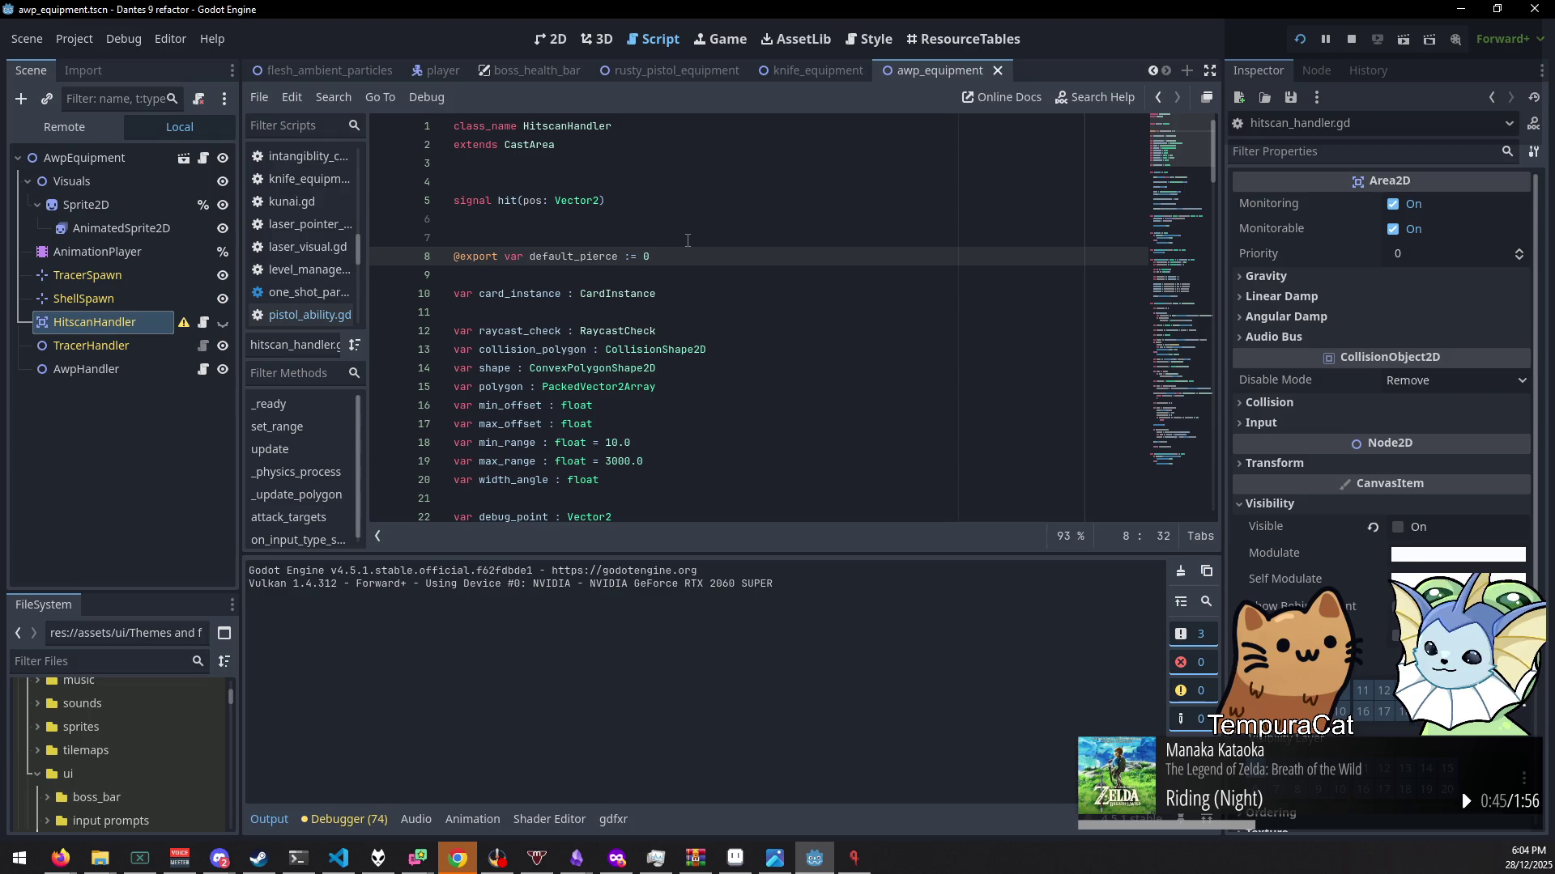
pyautogui.hotkey('ctrl', 's')
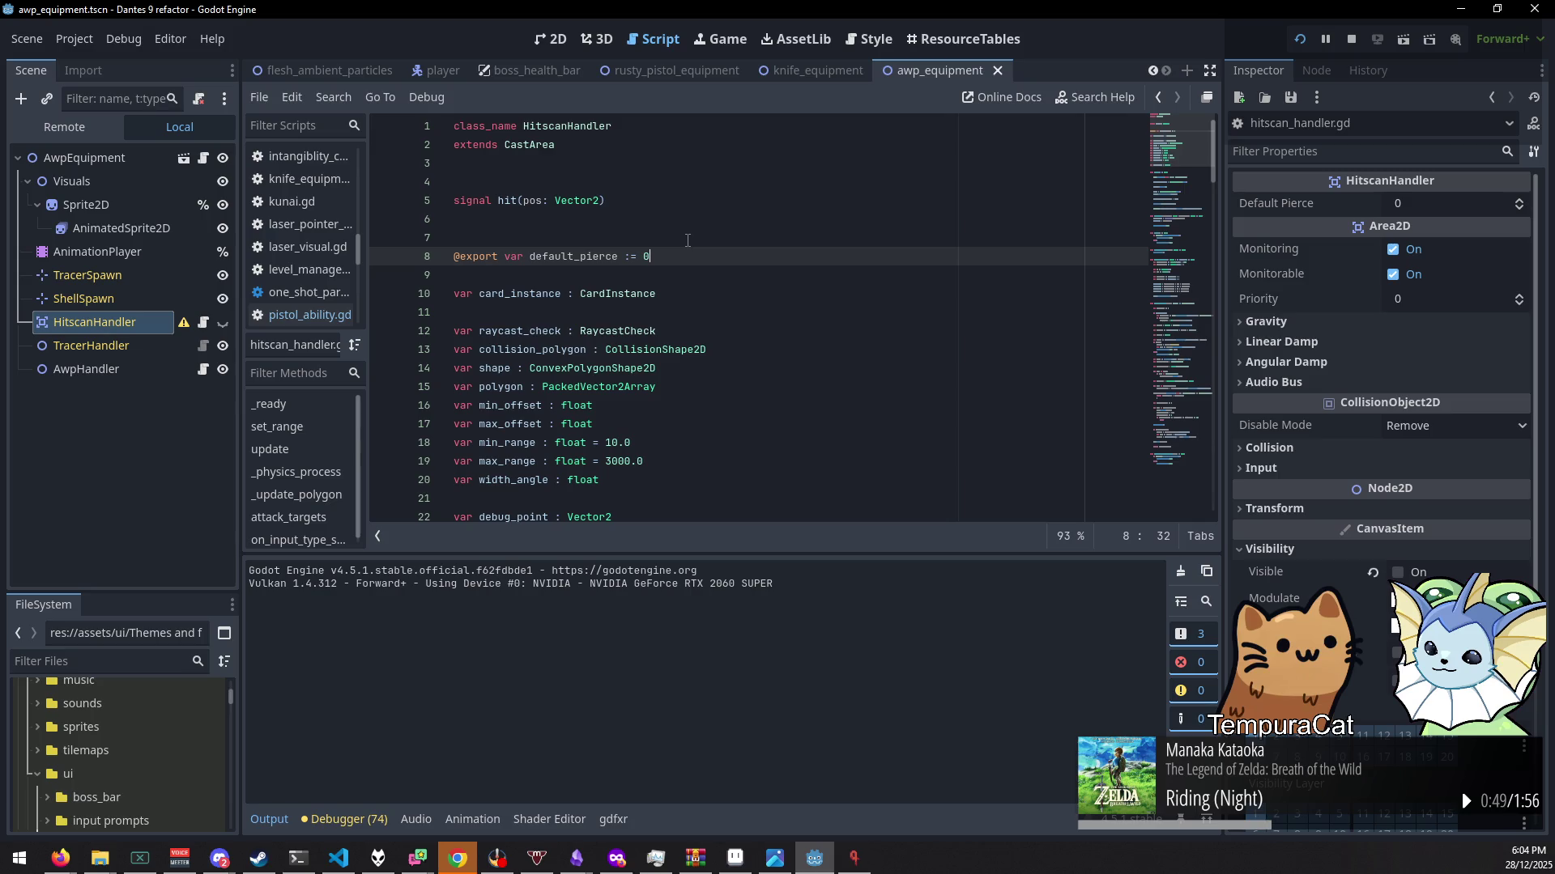
pyautogui.press('BackSpace')
pyautogui.write('0')
pyautogui.hotkey('ctrl', 's')
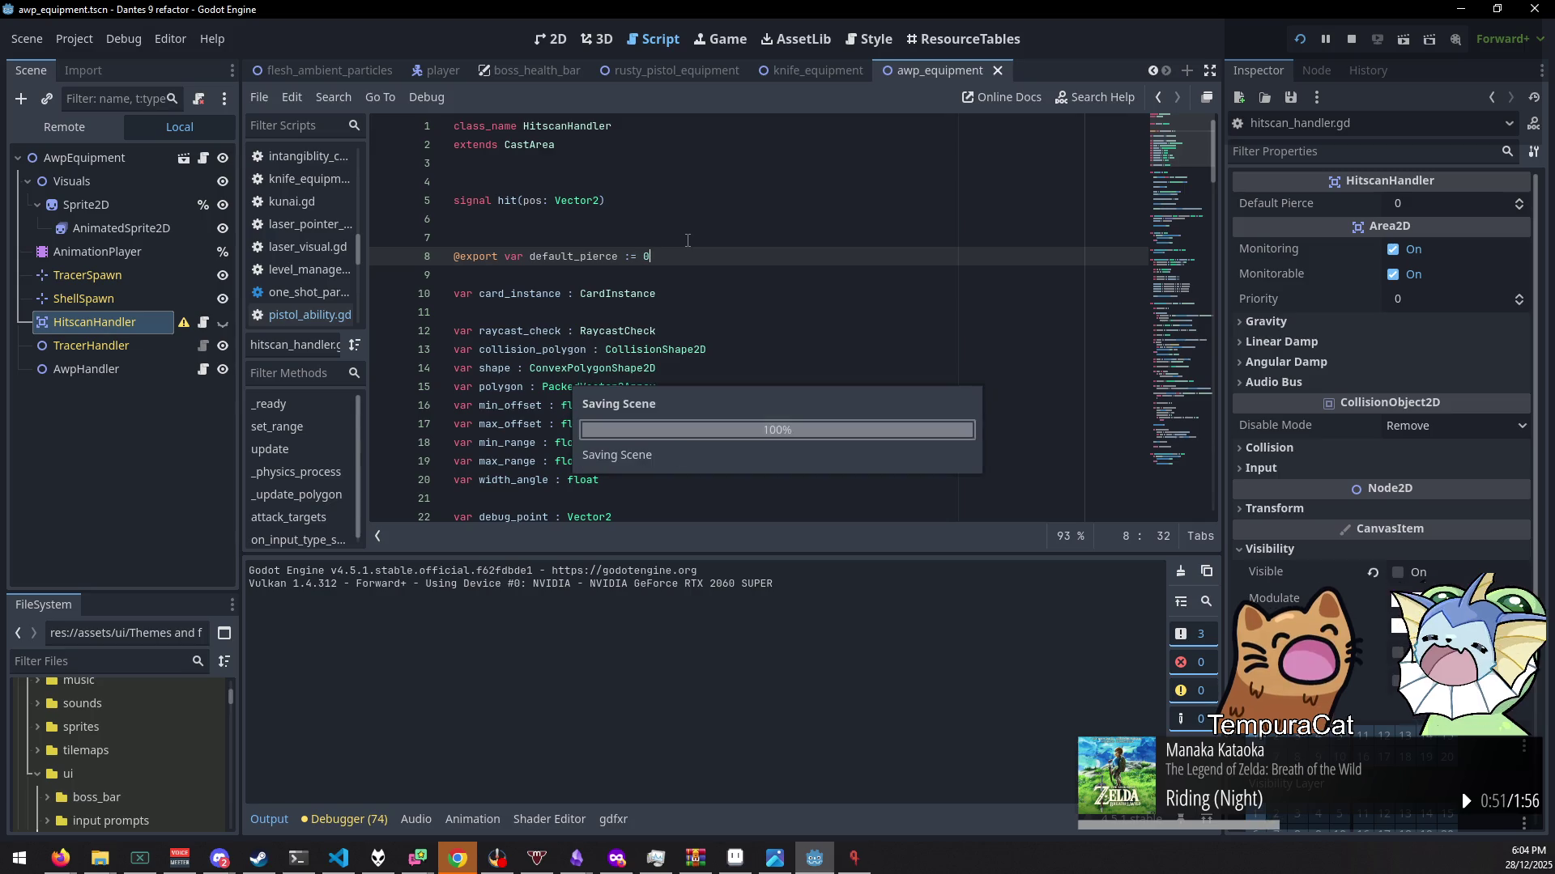
# Set default_pierce back to 1 and save the script
pyautogui.scroll(-3)
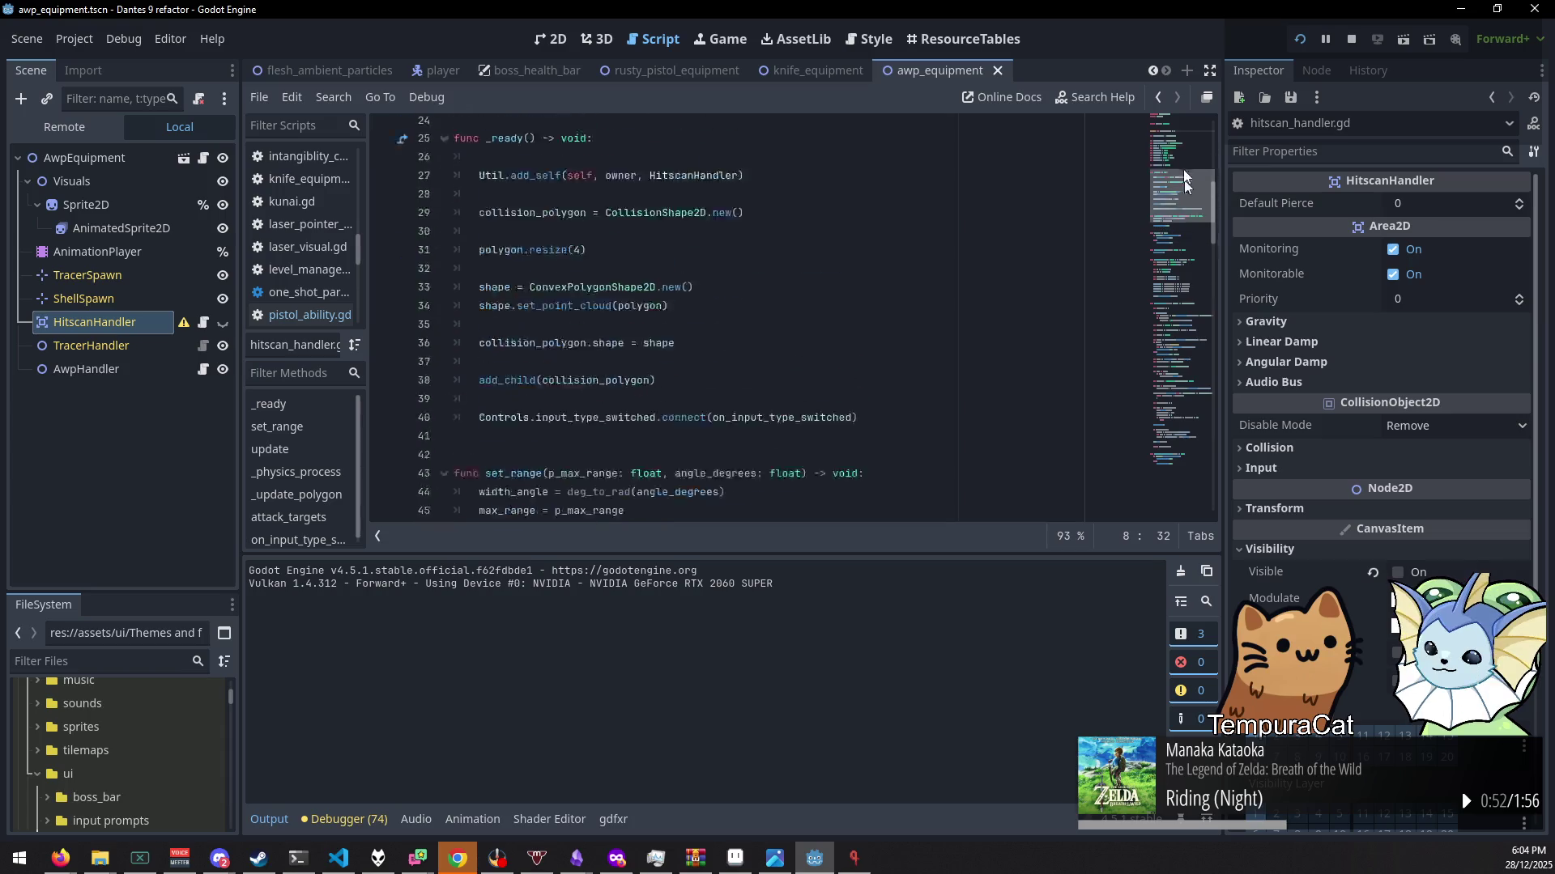
pyautogui.scroll(3)
pyautogui.press('BackSpace')
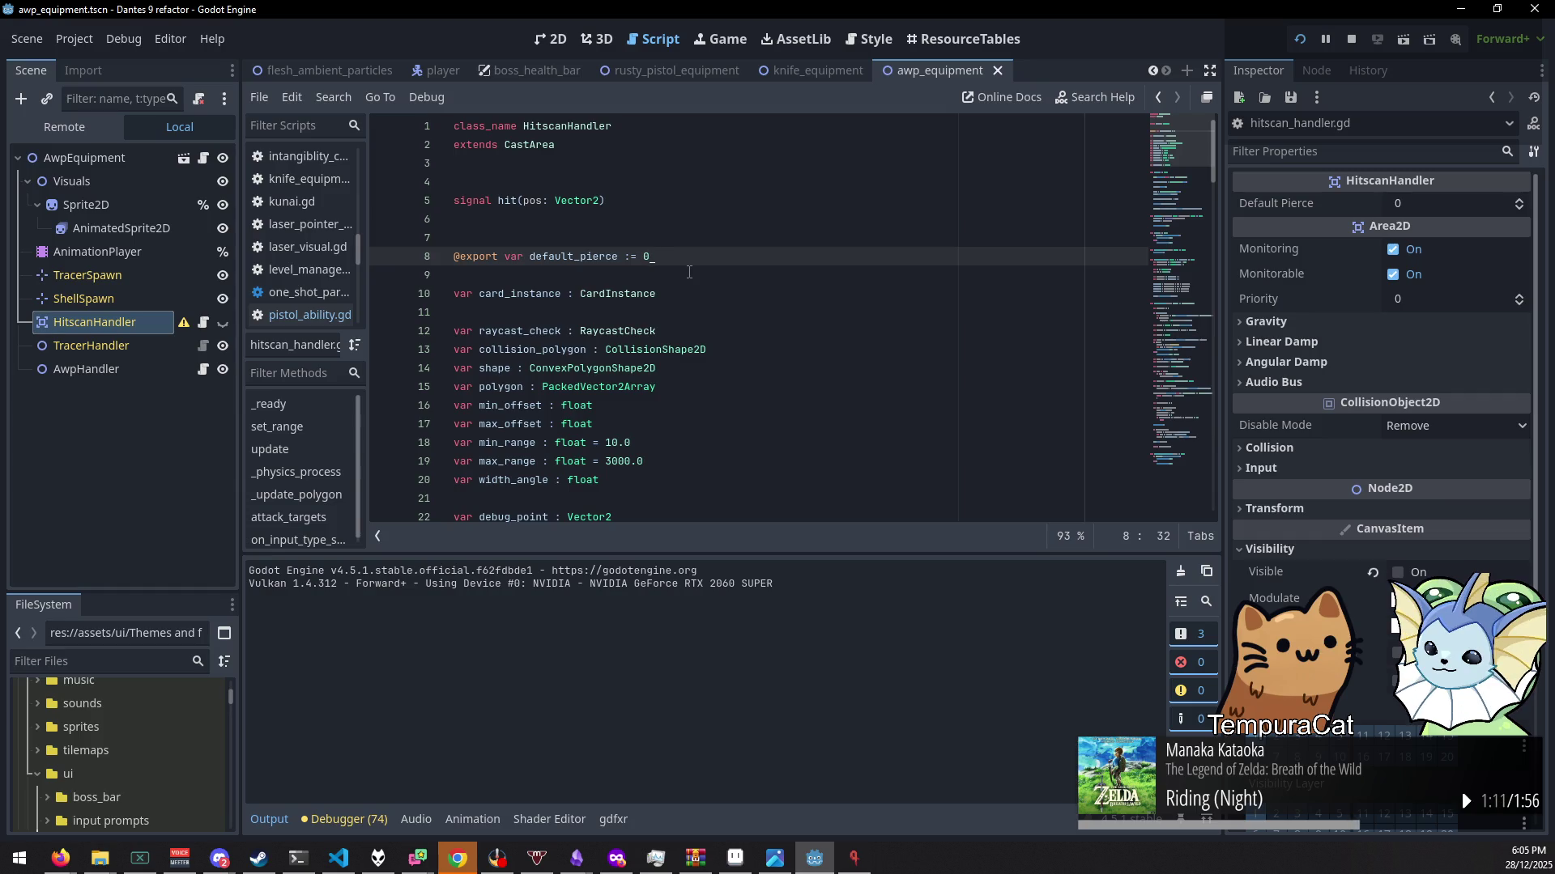
pyautogui.press('BackSpace')
pyautogui.write('1')
pyautogui.hotkey('ctrl', 's')
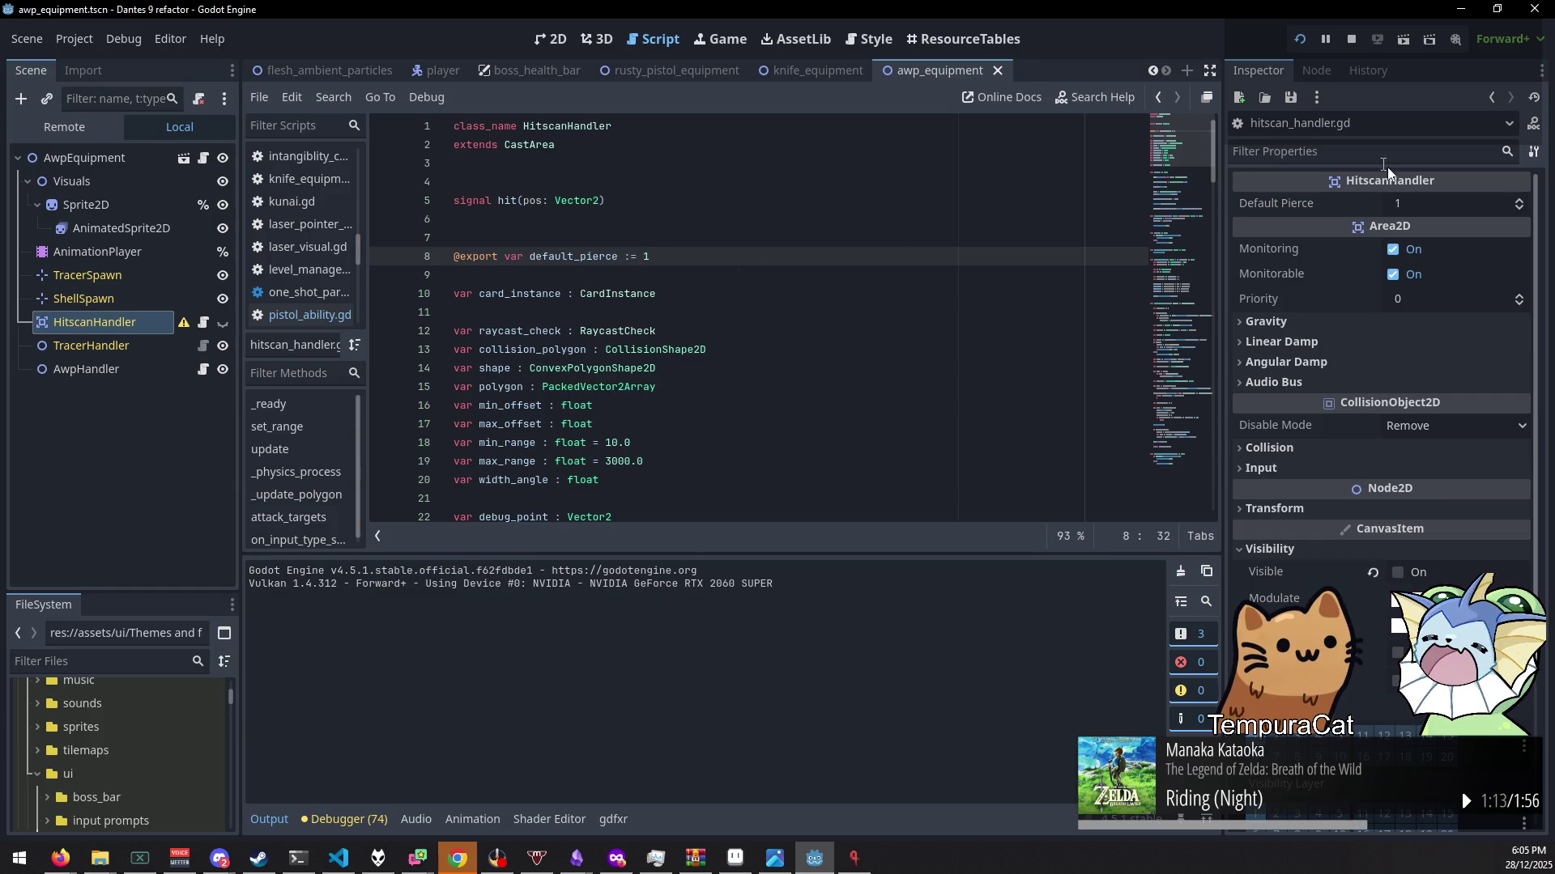
# Override the HitscanHandler's Default Pierce to 150 in the Inspector
pyautogui.click(1395, 203)
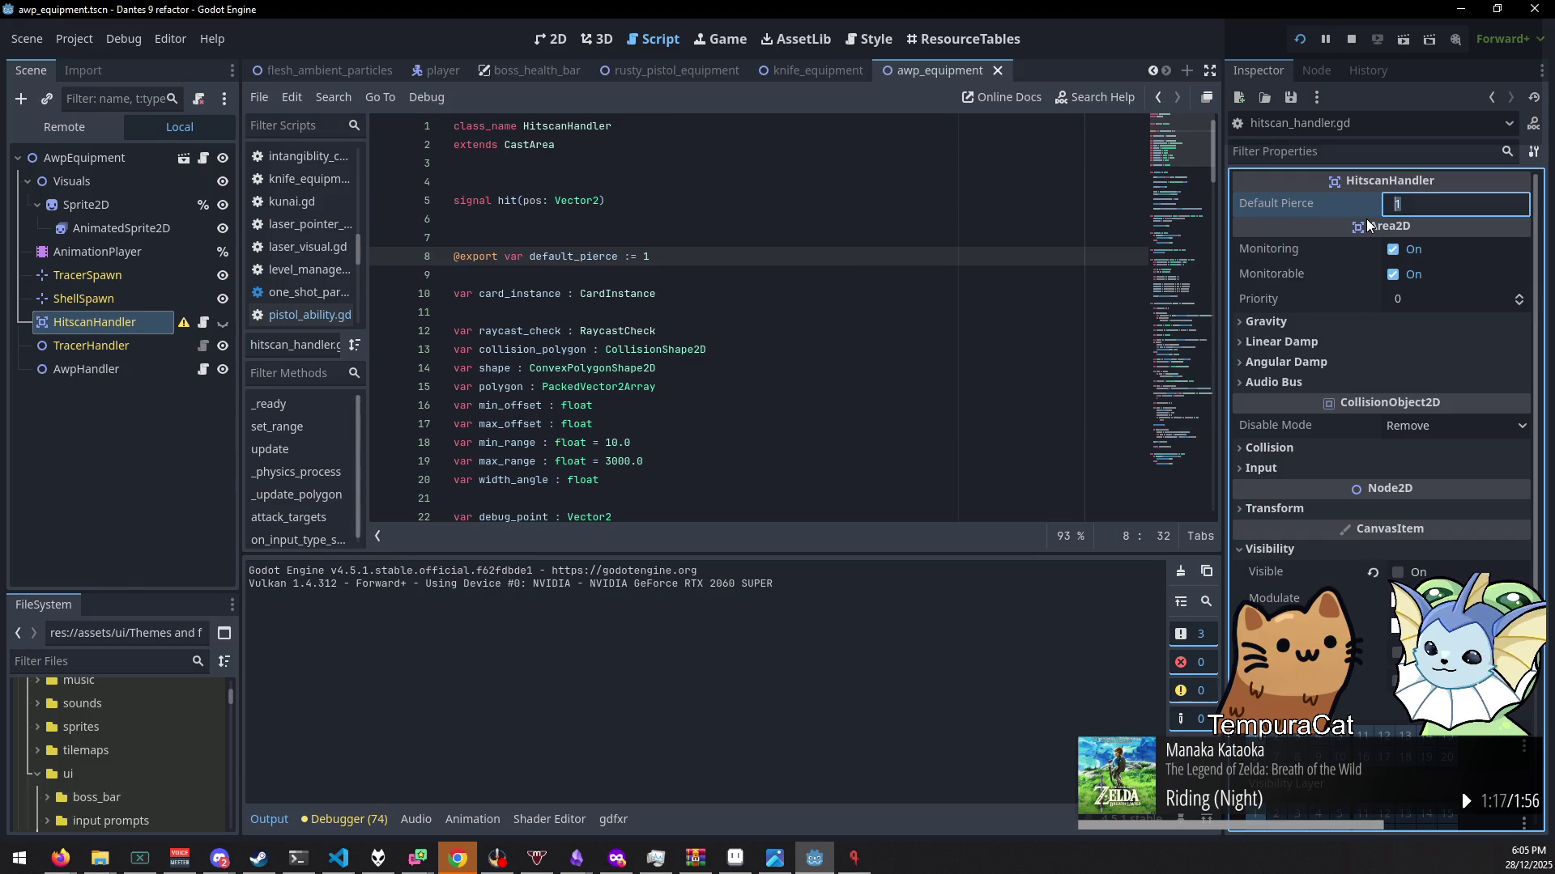
pyautogui.press('Return')
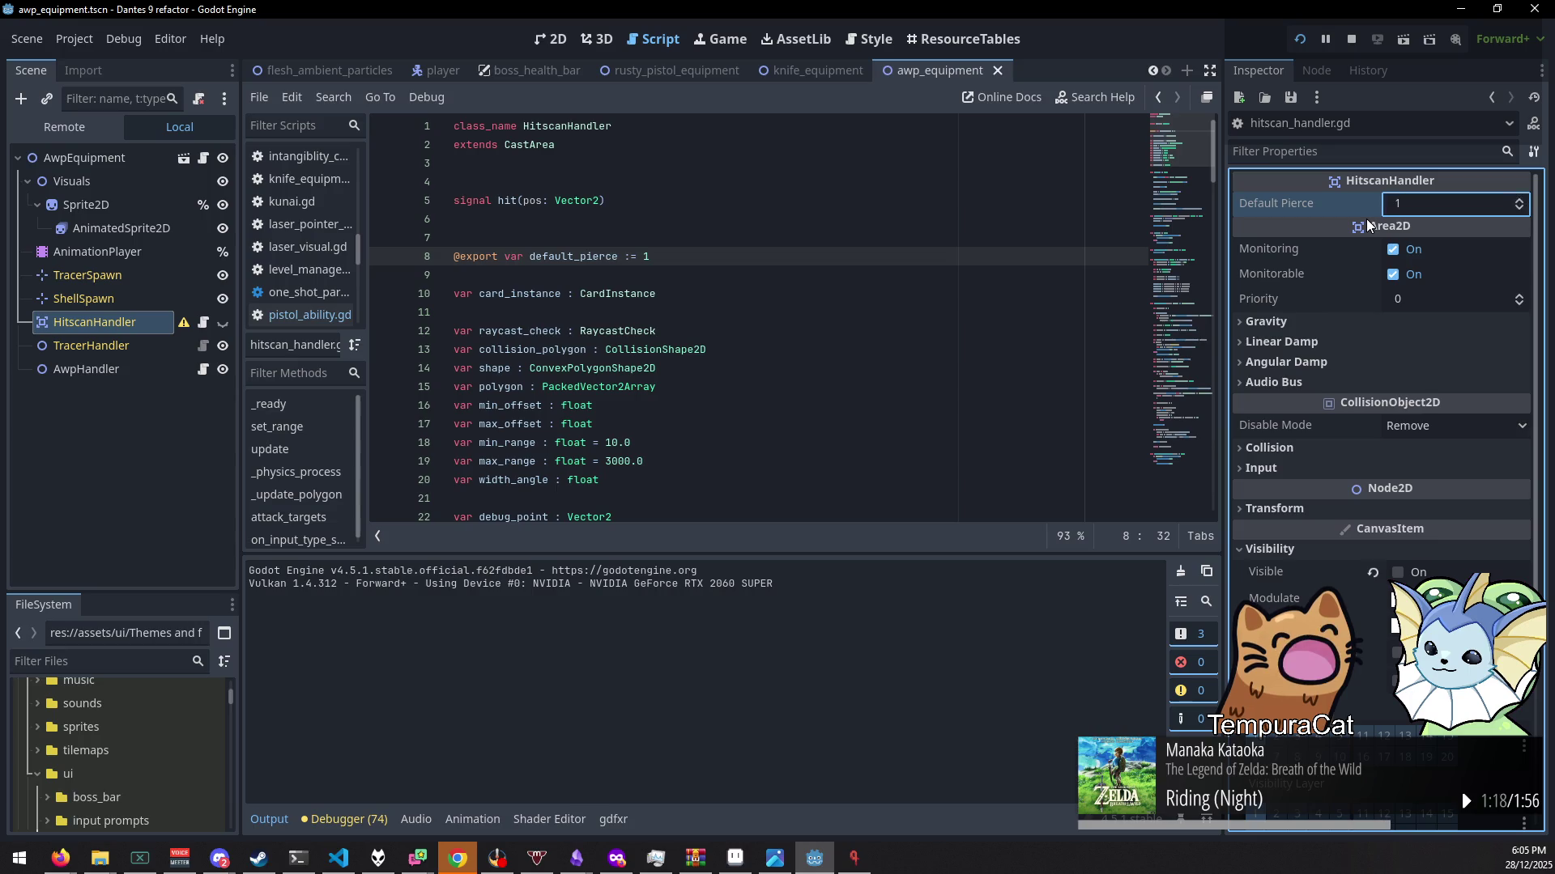
pyautogui.press('Return')
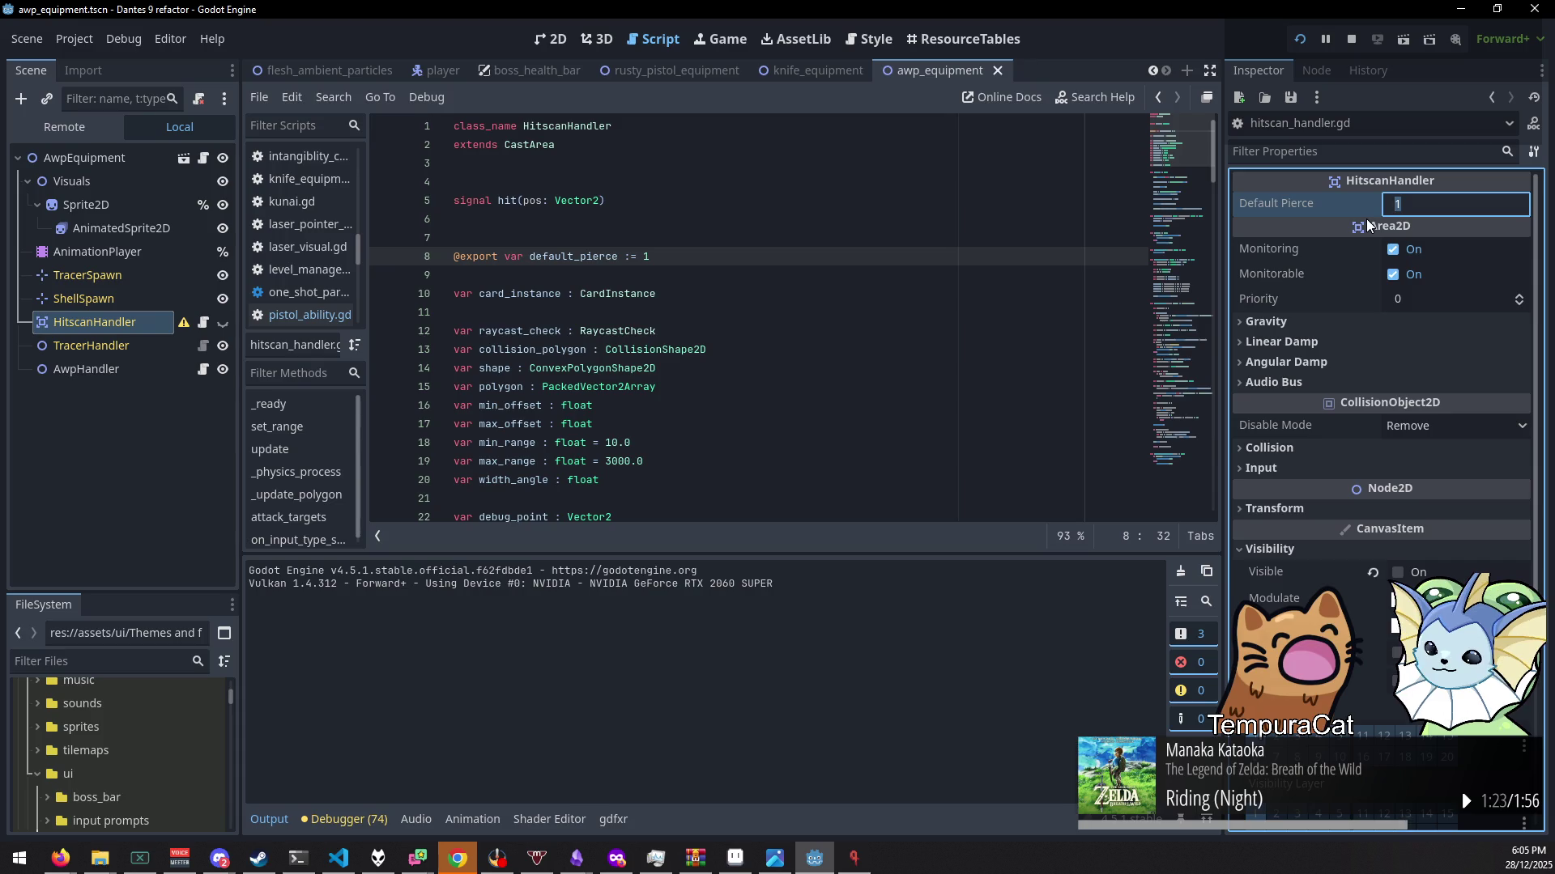
pyautogui.write('150')
pyautogui.press('Return')
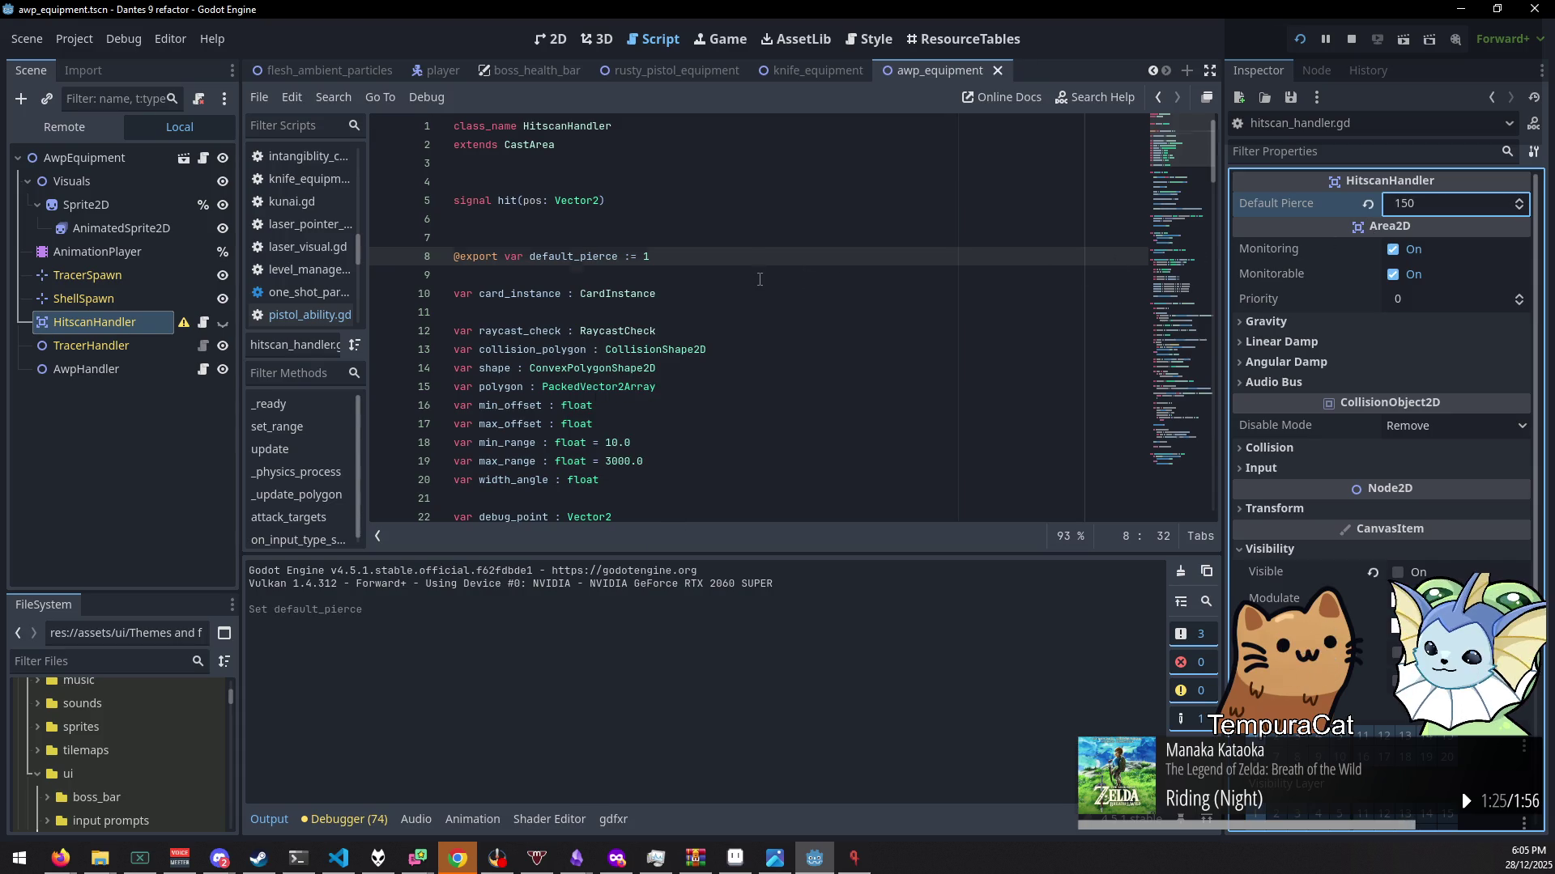
# Open pistol_ability.gd to view its exported component and card variables
pyautogui.click(759, 279)
pyautogui.click(135, 321)
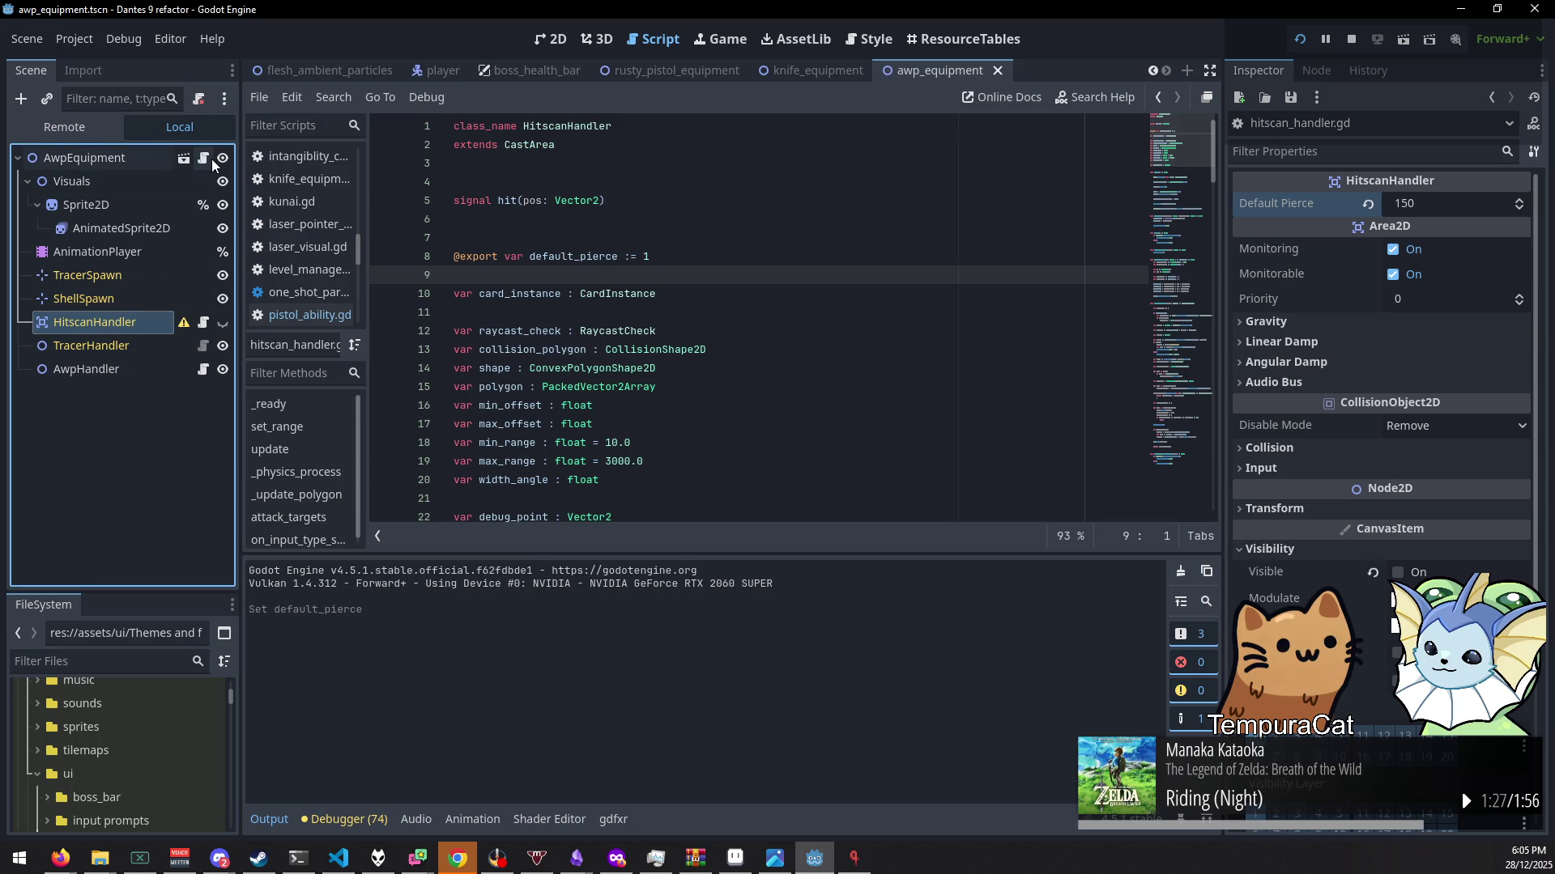
pyautogui.click(203, 157)
pyautogui.click(850, 345)
pyautogui.click(1048, 323)
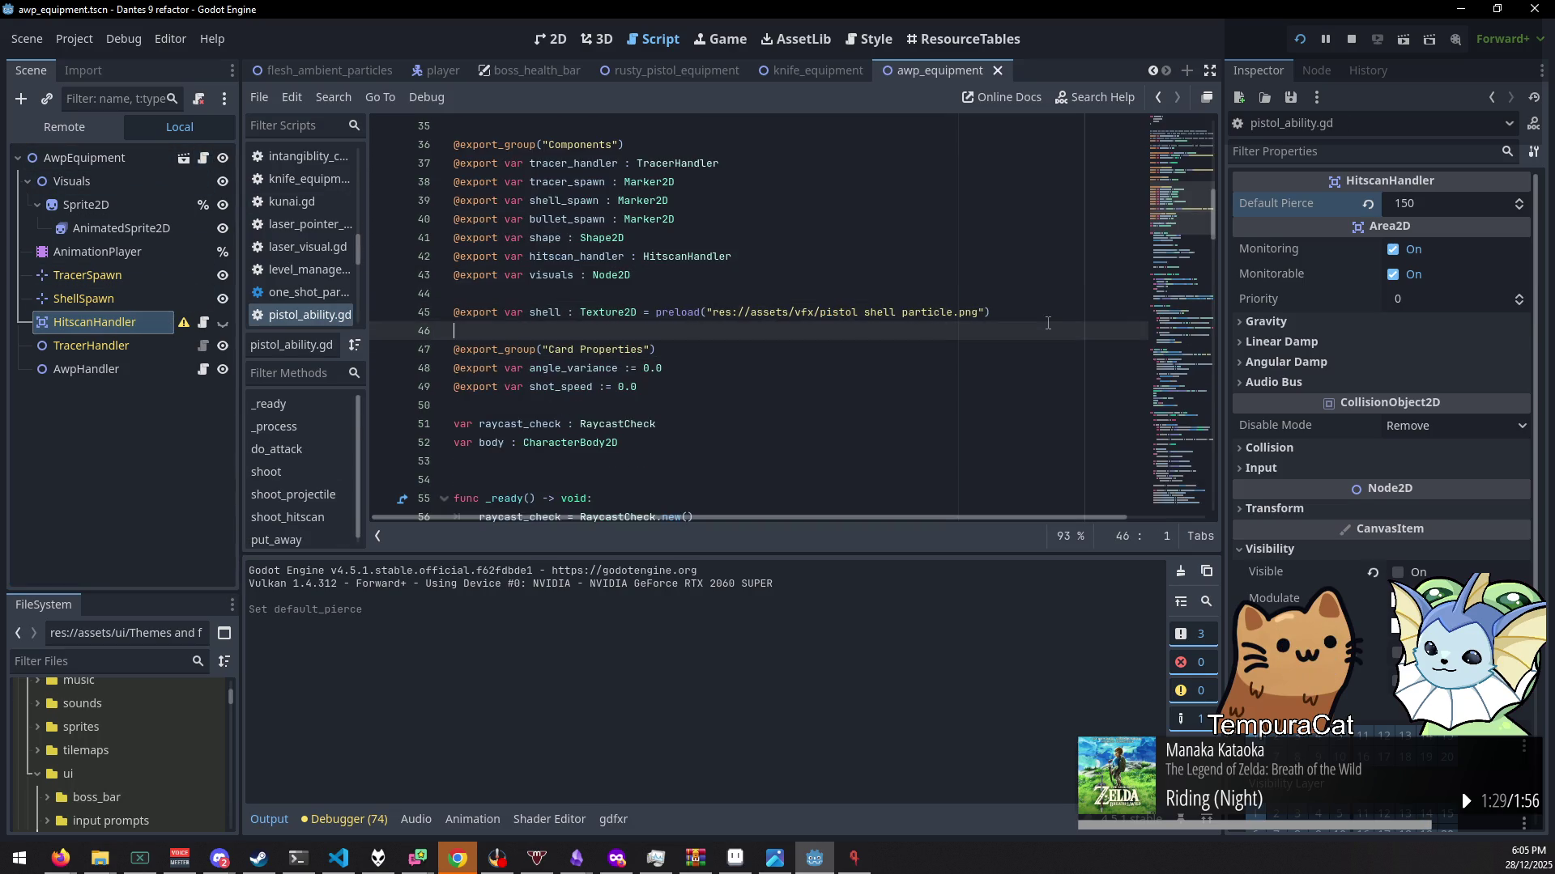
# Scroll through the pistol_ability.gd code
pyautogui.click(1048, 368)
pyautogui.scroll(-3)
pyautogui.moveTo(1173, 288); pyautogui.dragTo(1177, 525)
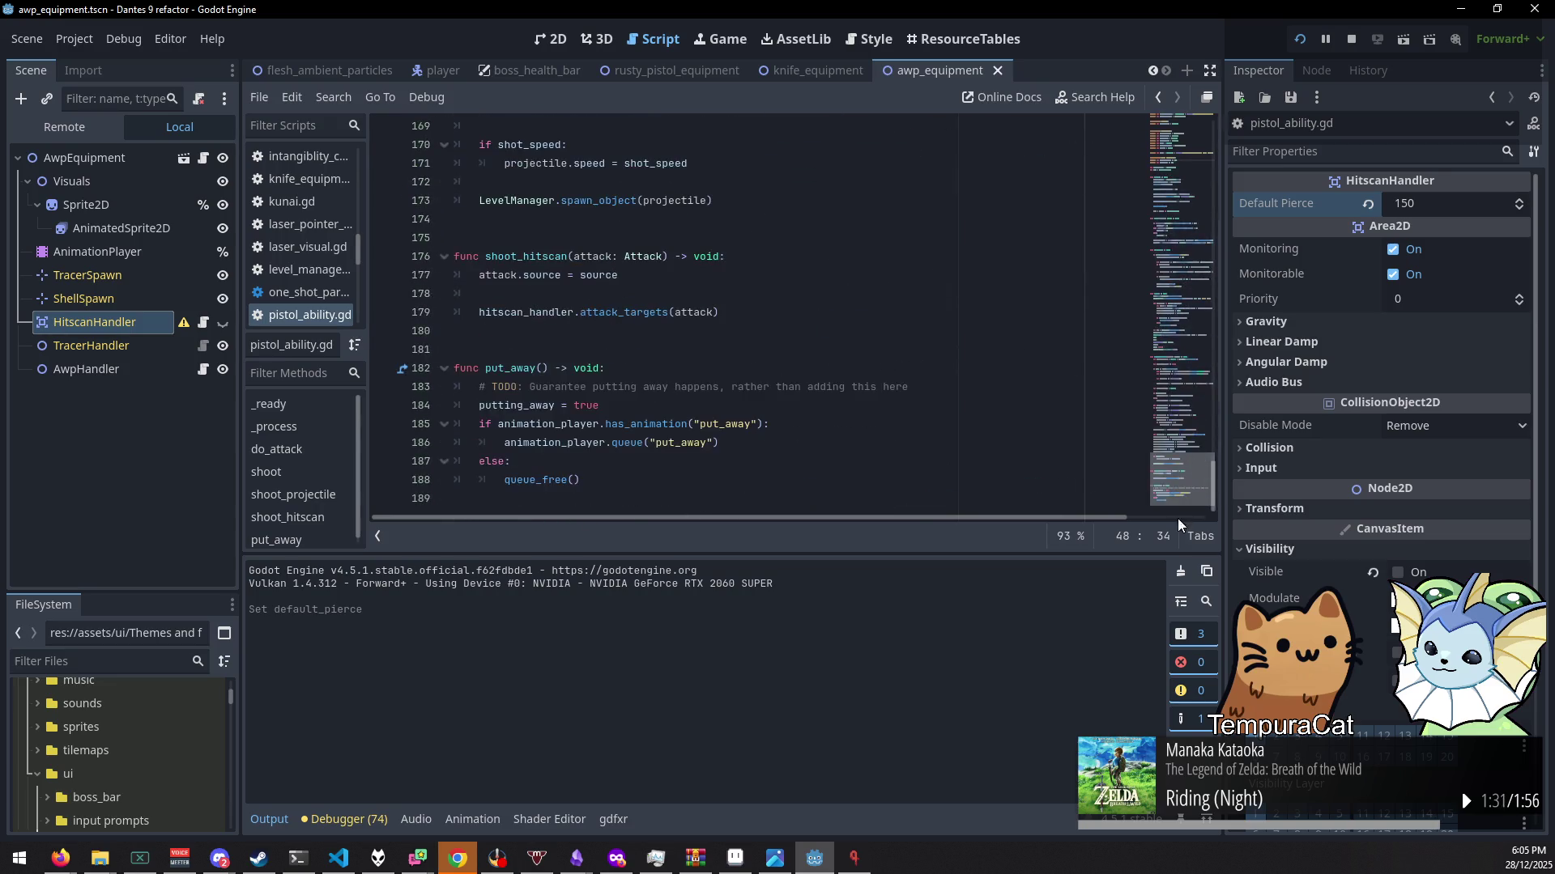
# Make line 81 of hitscan_handler.gd start max_pierce at default_pierce instead of 1, and save
pyautogui.click(204, 325)
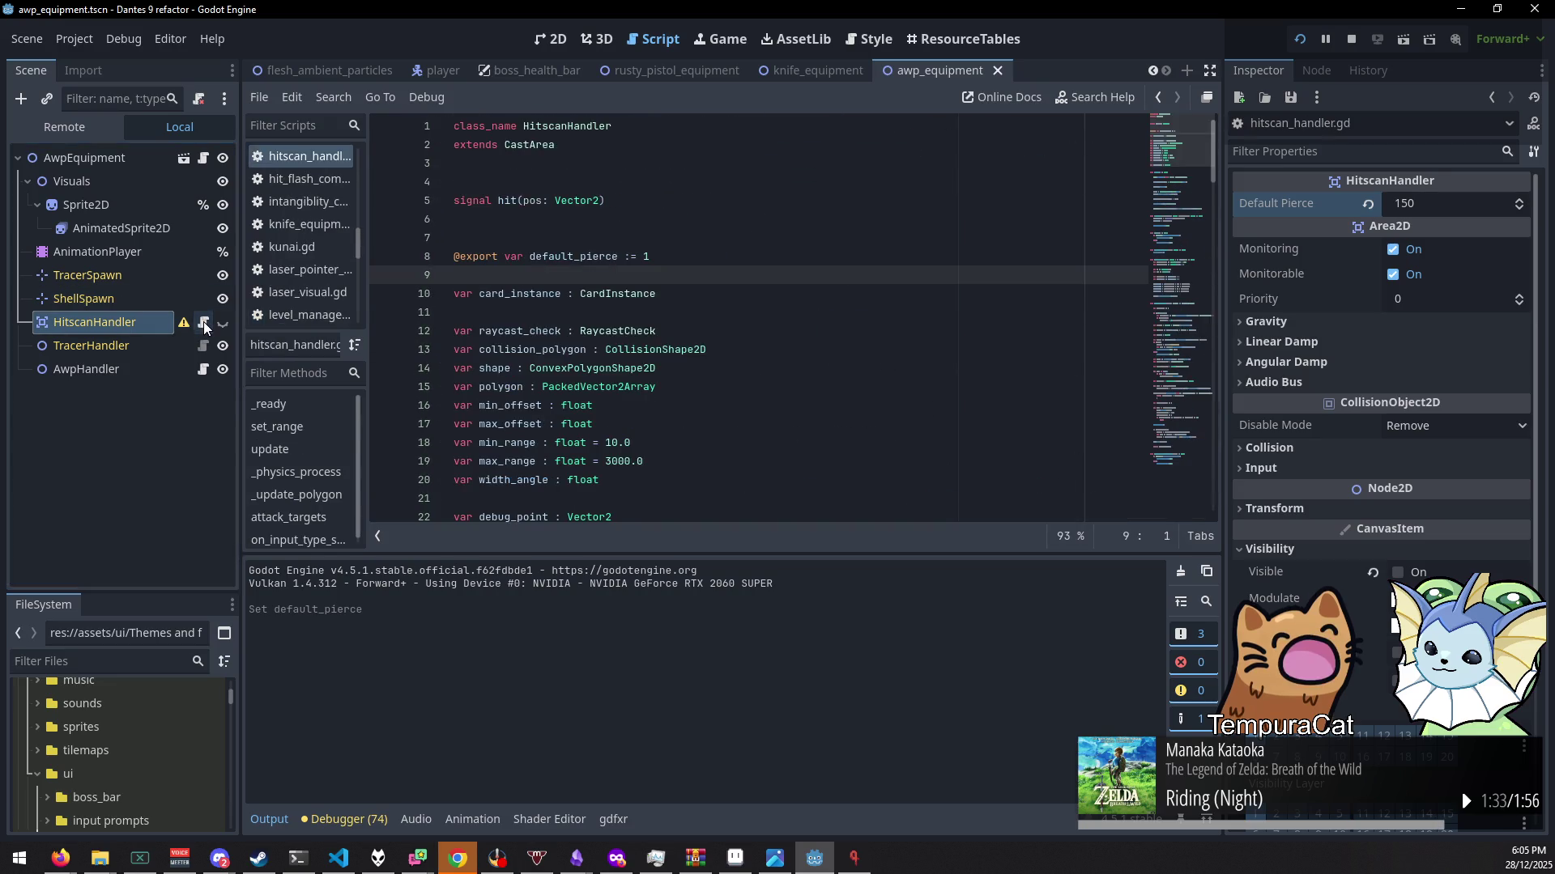
pyautogui.click(708, 256)
pyautogui.scroll(-3)
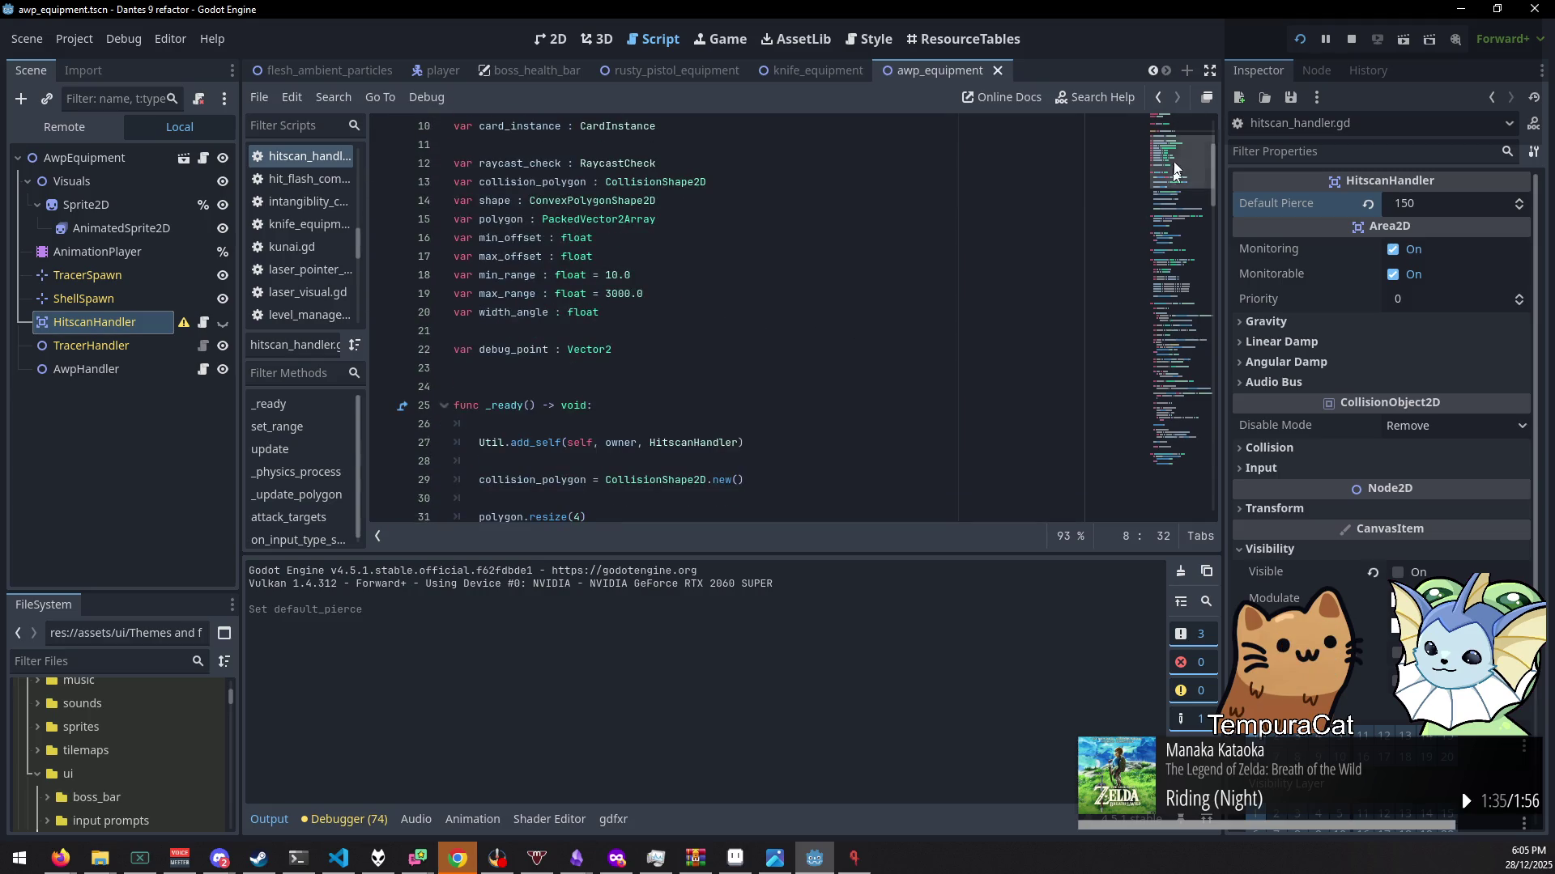
pyautogui.moveTo(1167, 176); pyautogui.dragTo(1119, 479)
pyautogui.scroll(3)
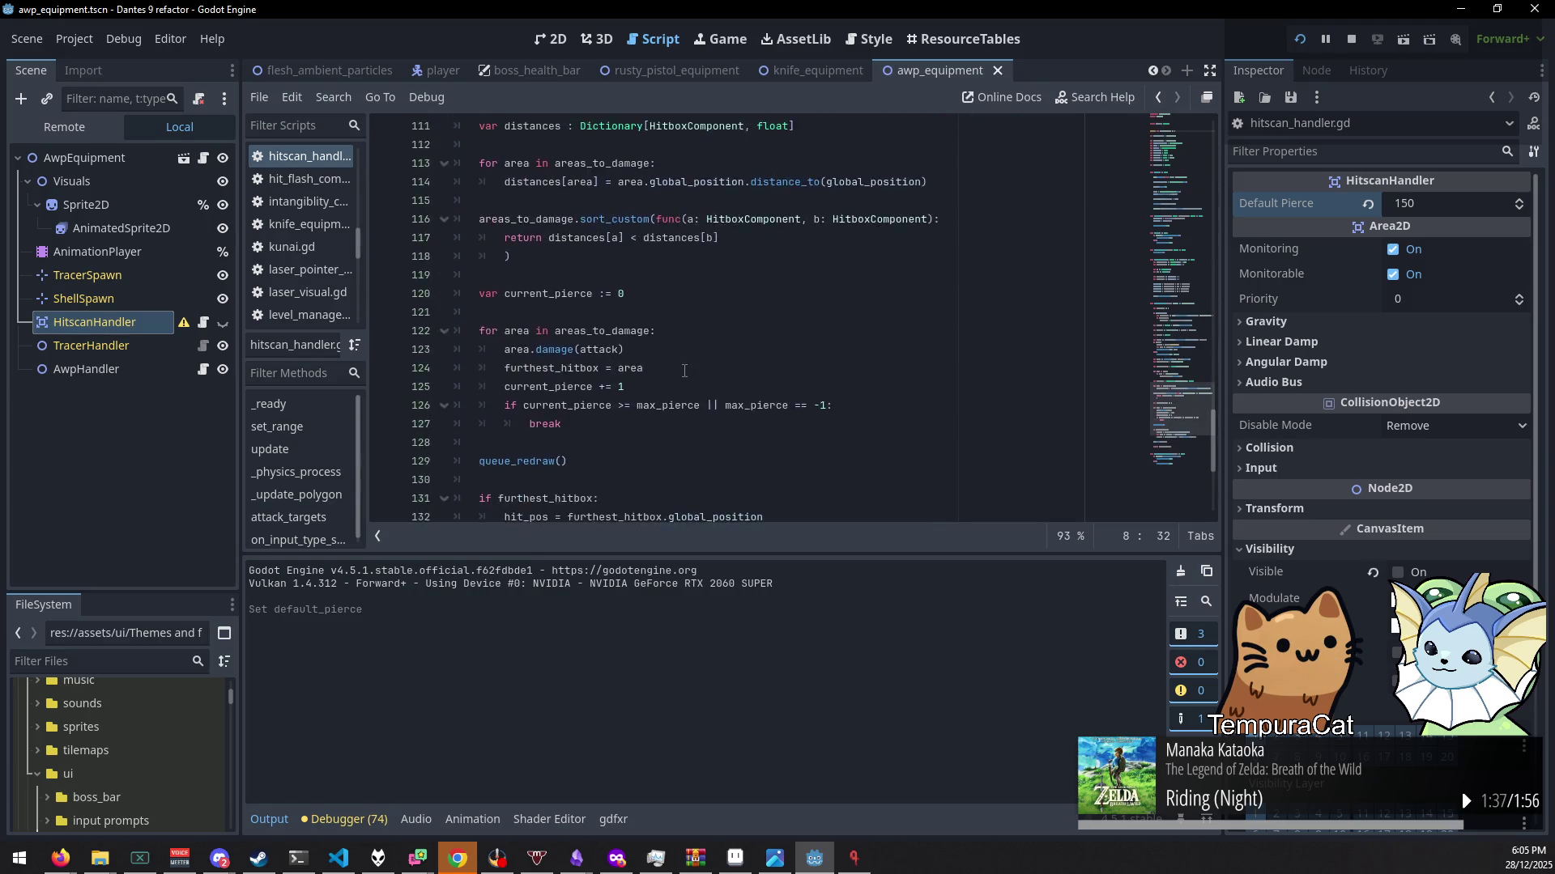
pyautogui.click(661, 245)
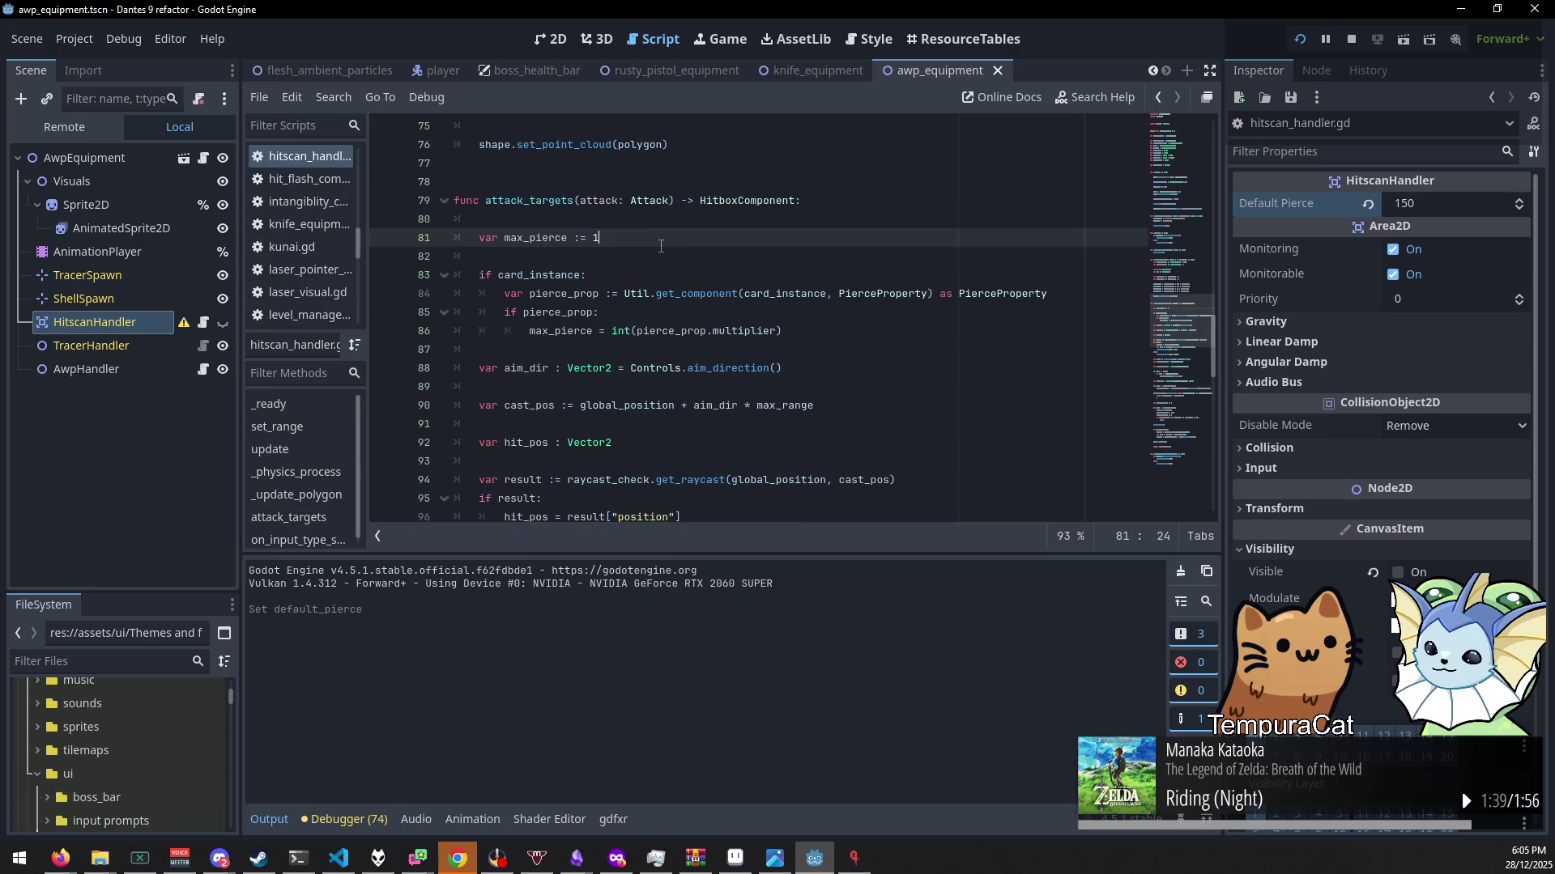
pyautogui.write('default_pierce')
pyautogui.hotkey('ctrl', 's')
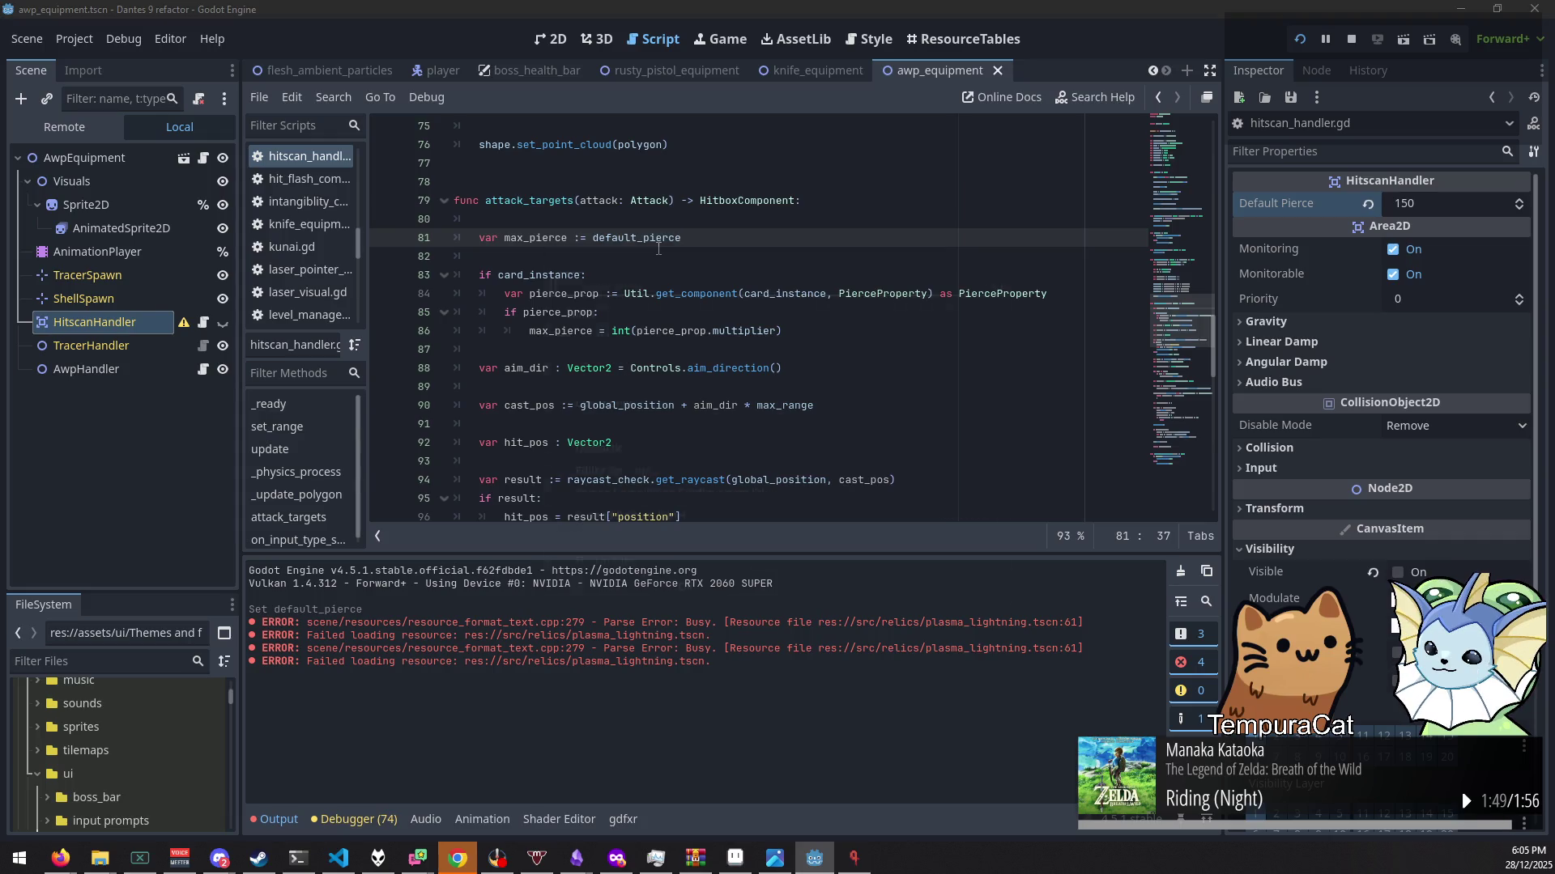
pyautogui.hotkey('ctrl', 'shift', 'p')
pyautogui.press('Escape')
# Quick-open the plasma_lightning.gd script
pyautogui.hotkey('shift', 'alt', 'o')
pyautogui.write('plasma_ligh')
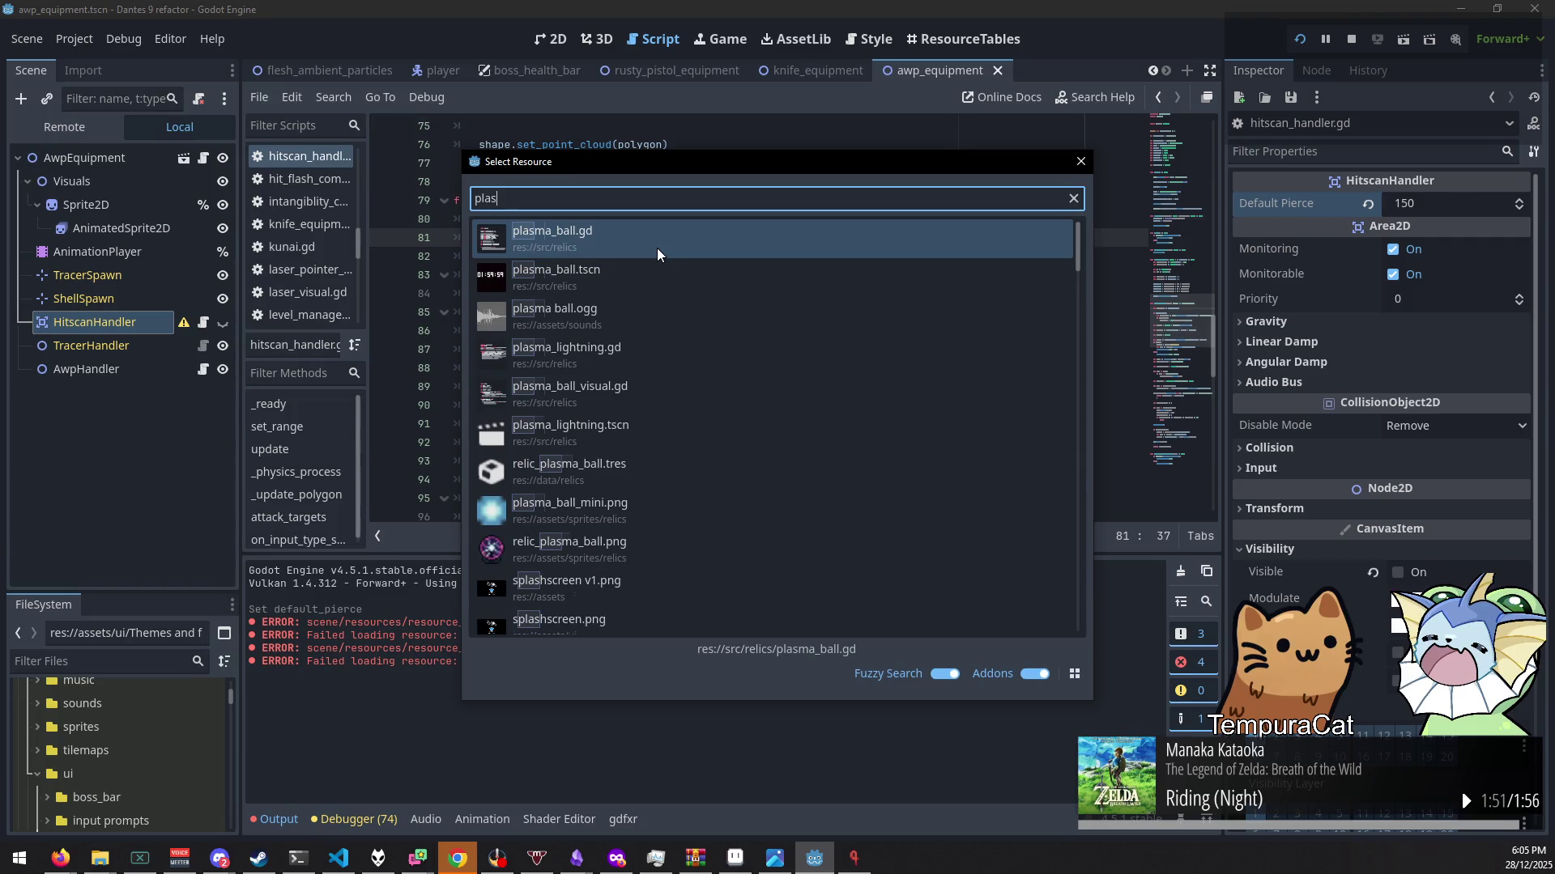
pyautogui.write('tning')
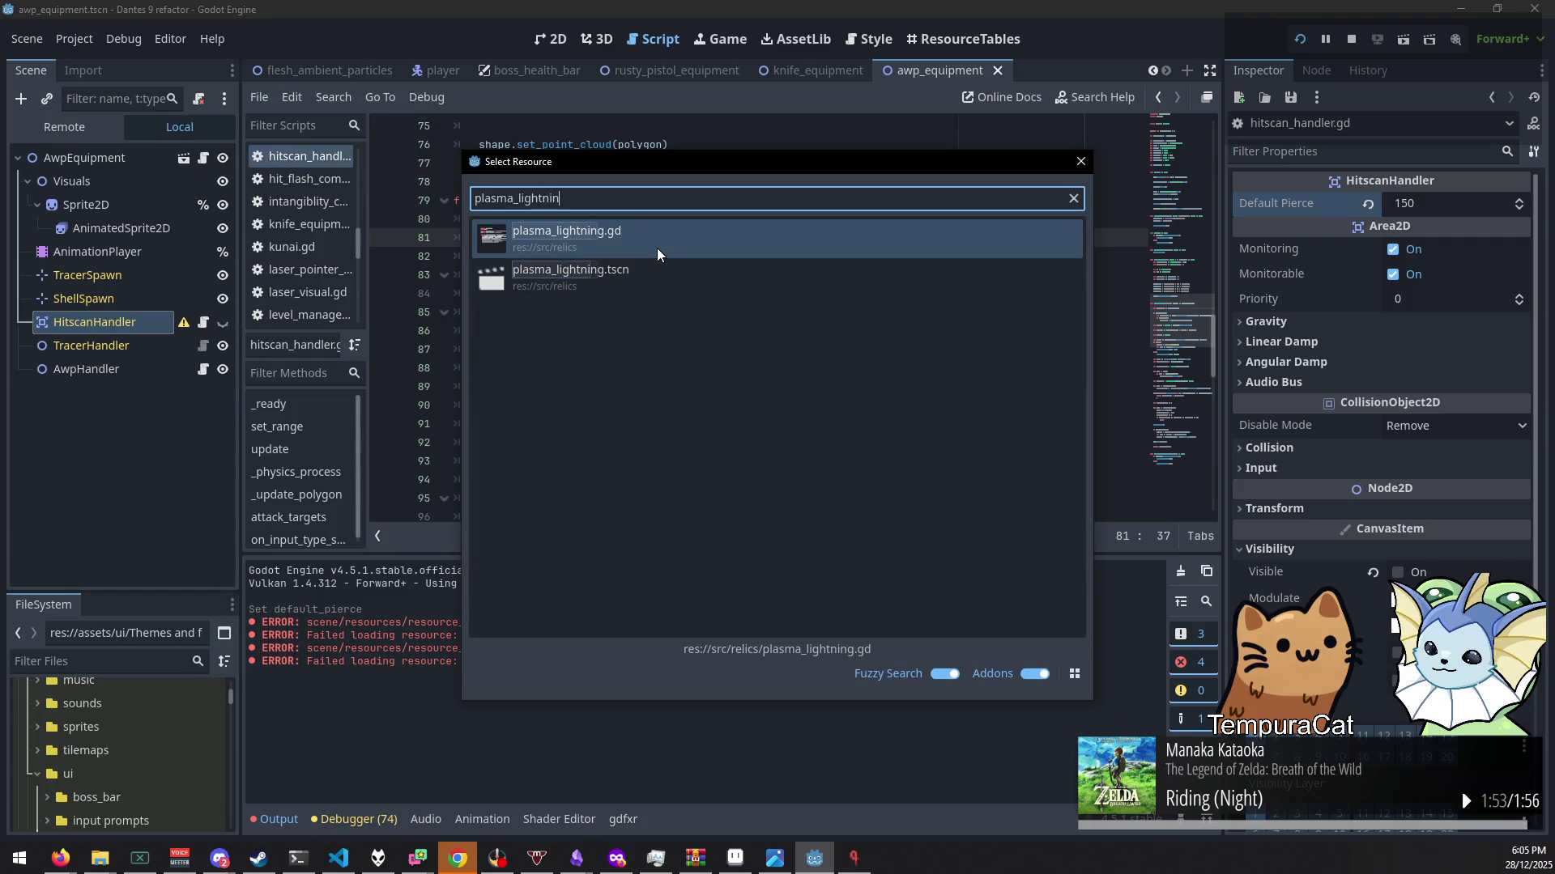
pyautogui.press('Return')
# Select the preload scene path on line 4 of plasma_lightning.gd
pyautogui.press('Down')
pyautogui.press('Down')
pyautogui.press('Down')
pyautogui.hotkey('shift', 'End')
pyautogui.press('Down')
pyautogui.press('Down')
pyautogui.press('Down')
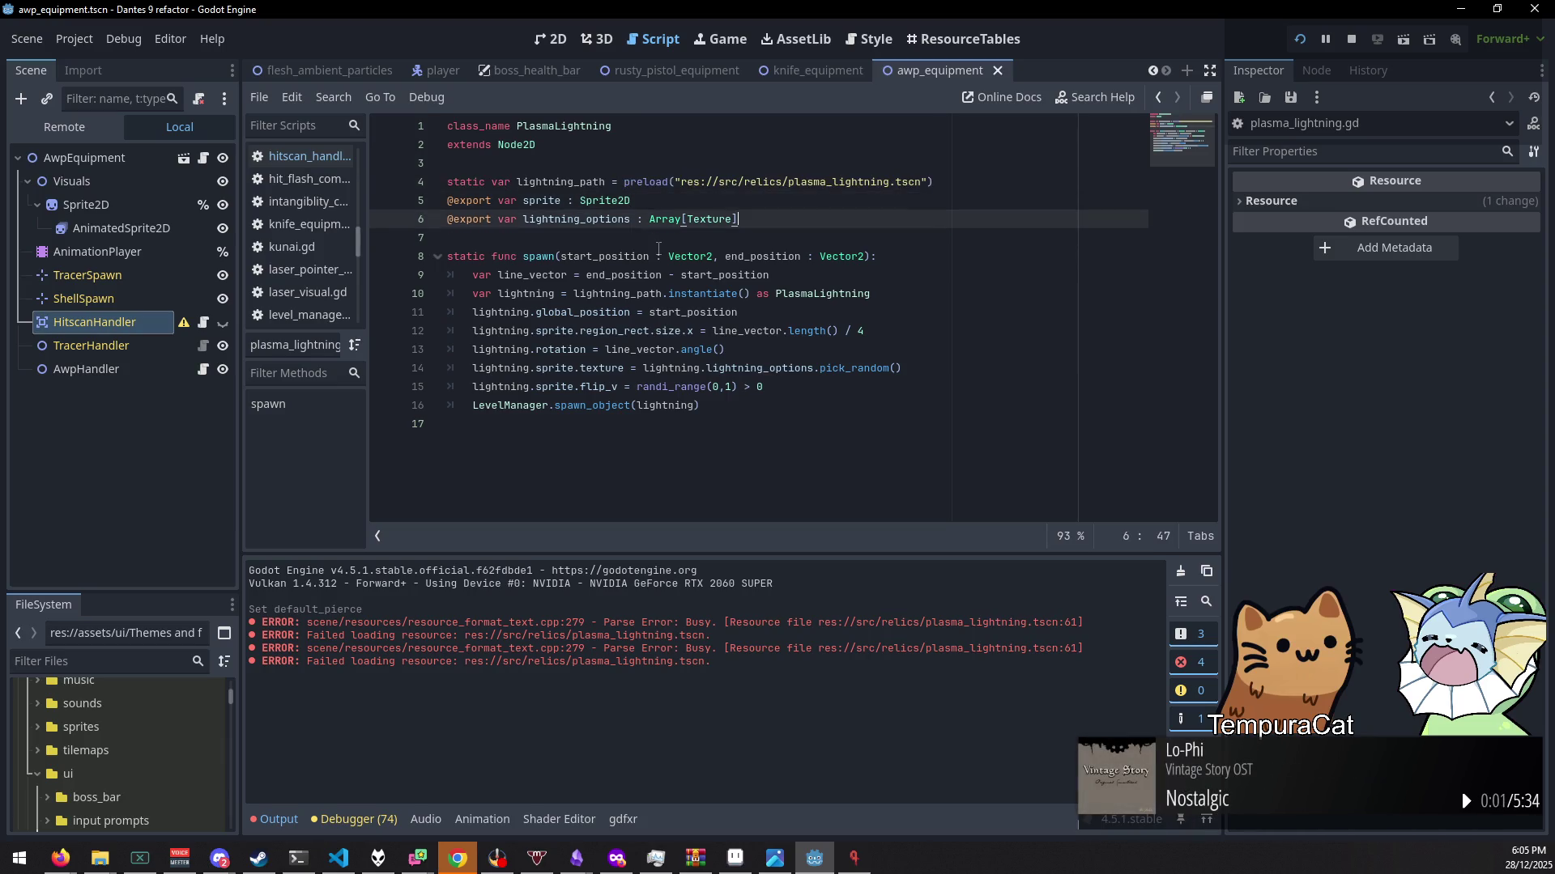
pyautogui.hotkey('ctrl', 'Home')
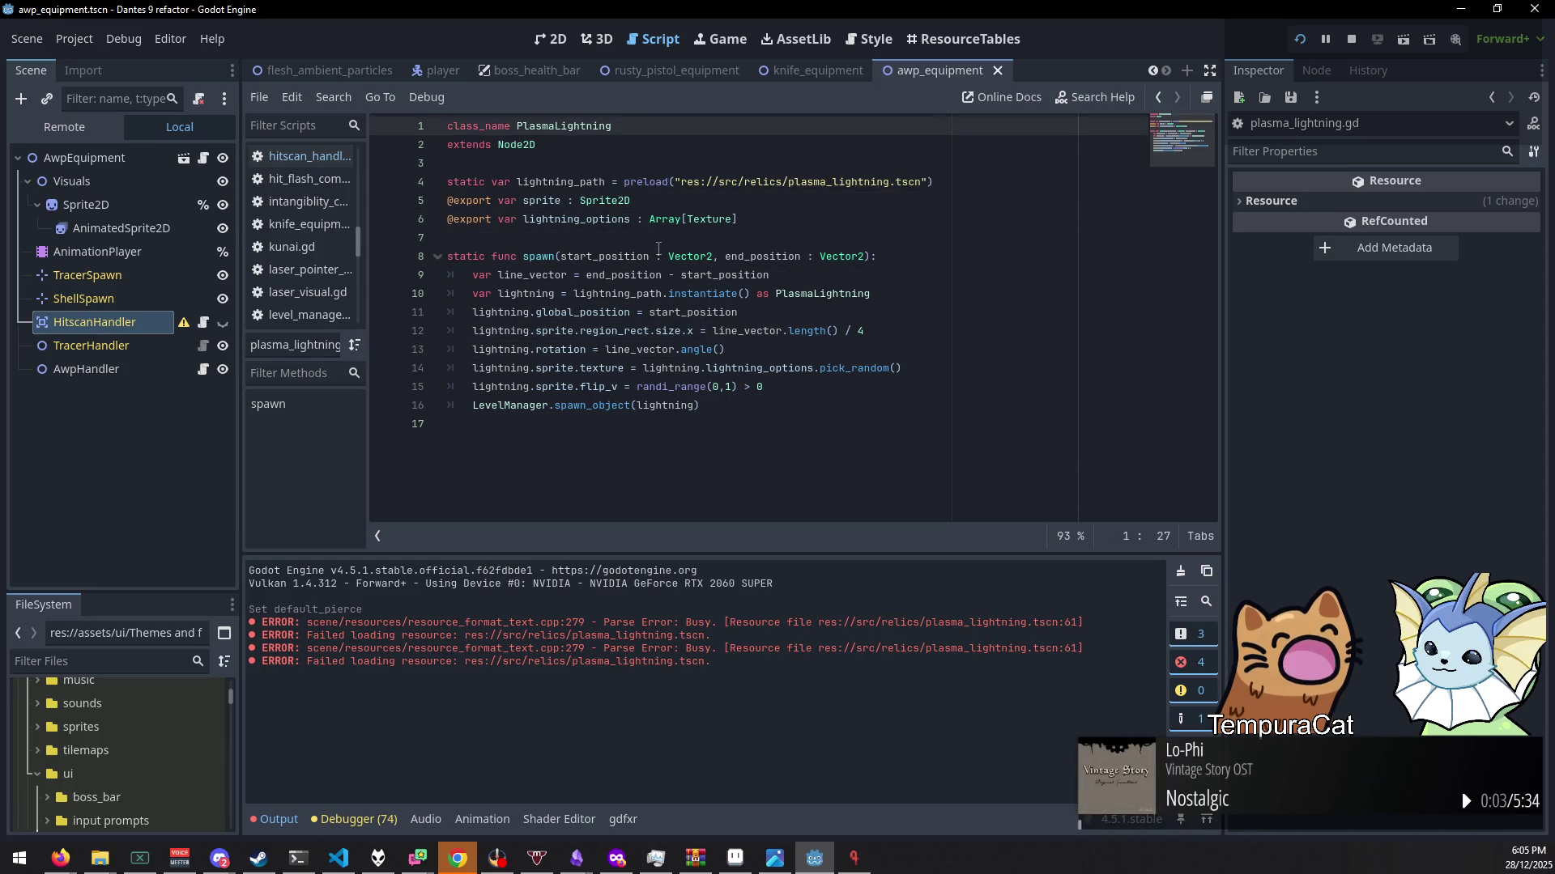
pyautogui.press('Down')
pyautogui.press('Down')
pyautogui.press('Down')
pyautogui.hotkey('shift', 'End')
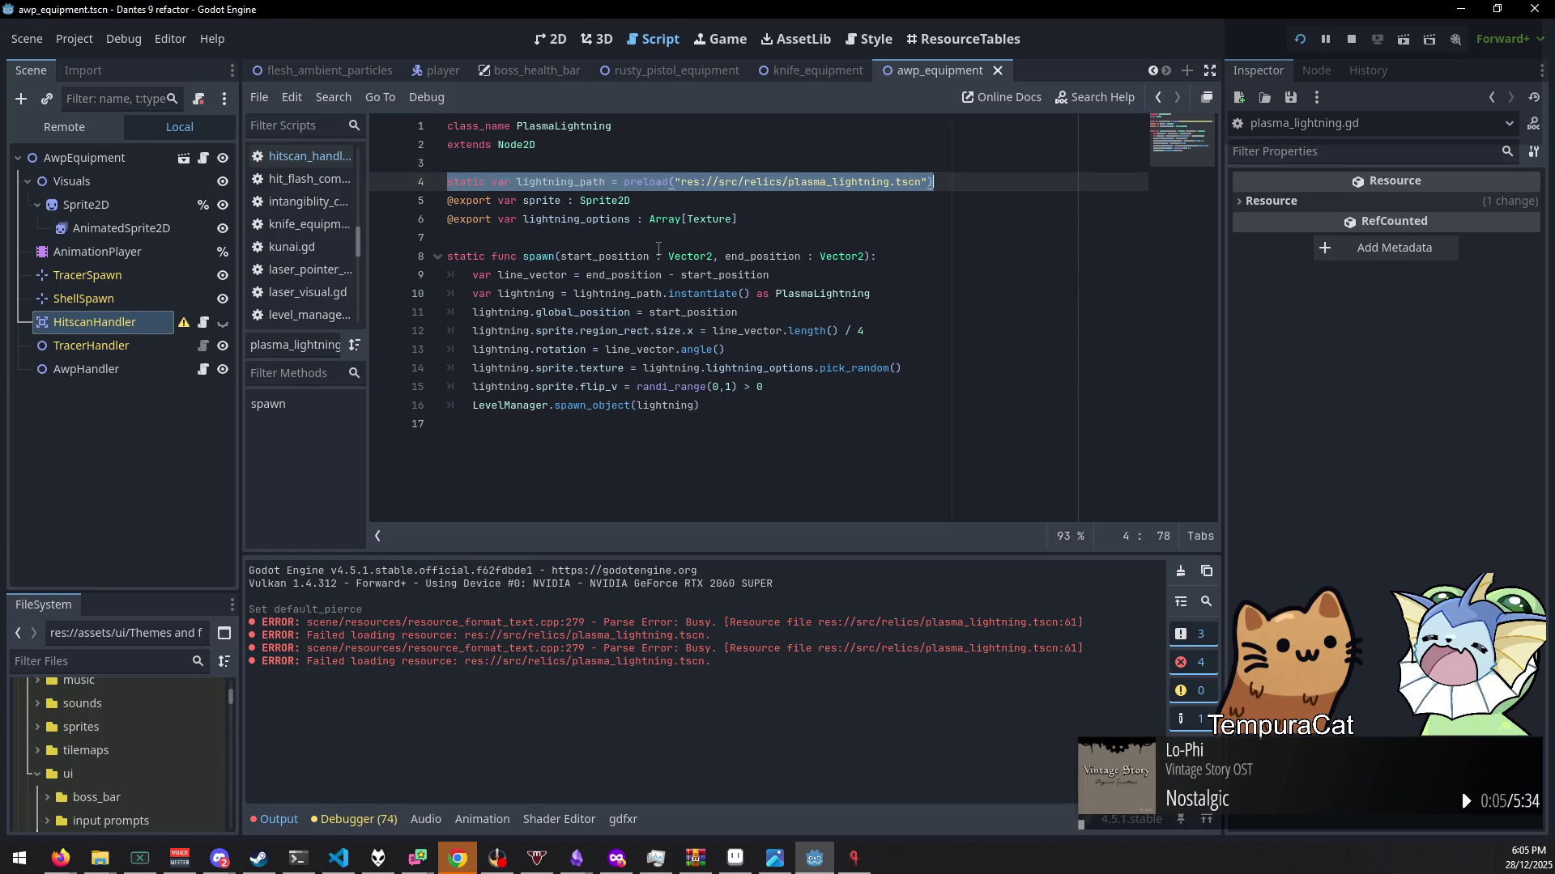
pyautogui.press('End')
pyautogui.hotkey('shift', 'End')
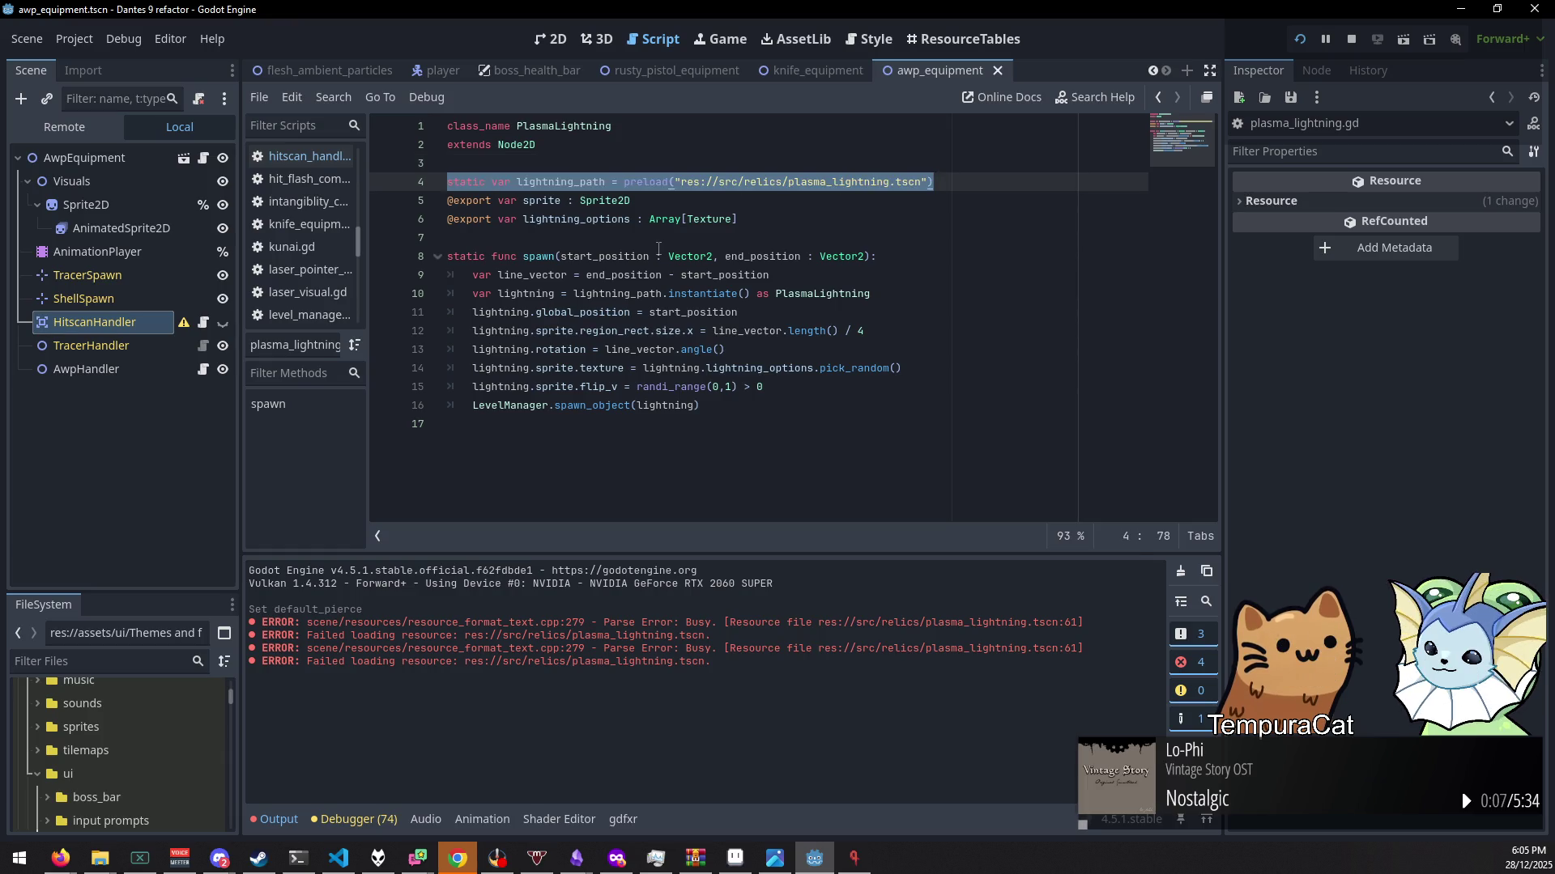
pyautogui.press('End')
pyautogui.hotkey('shift', 'Home')
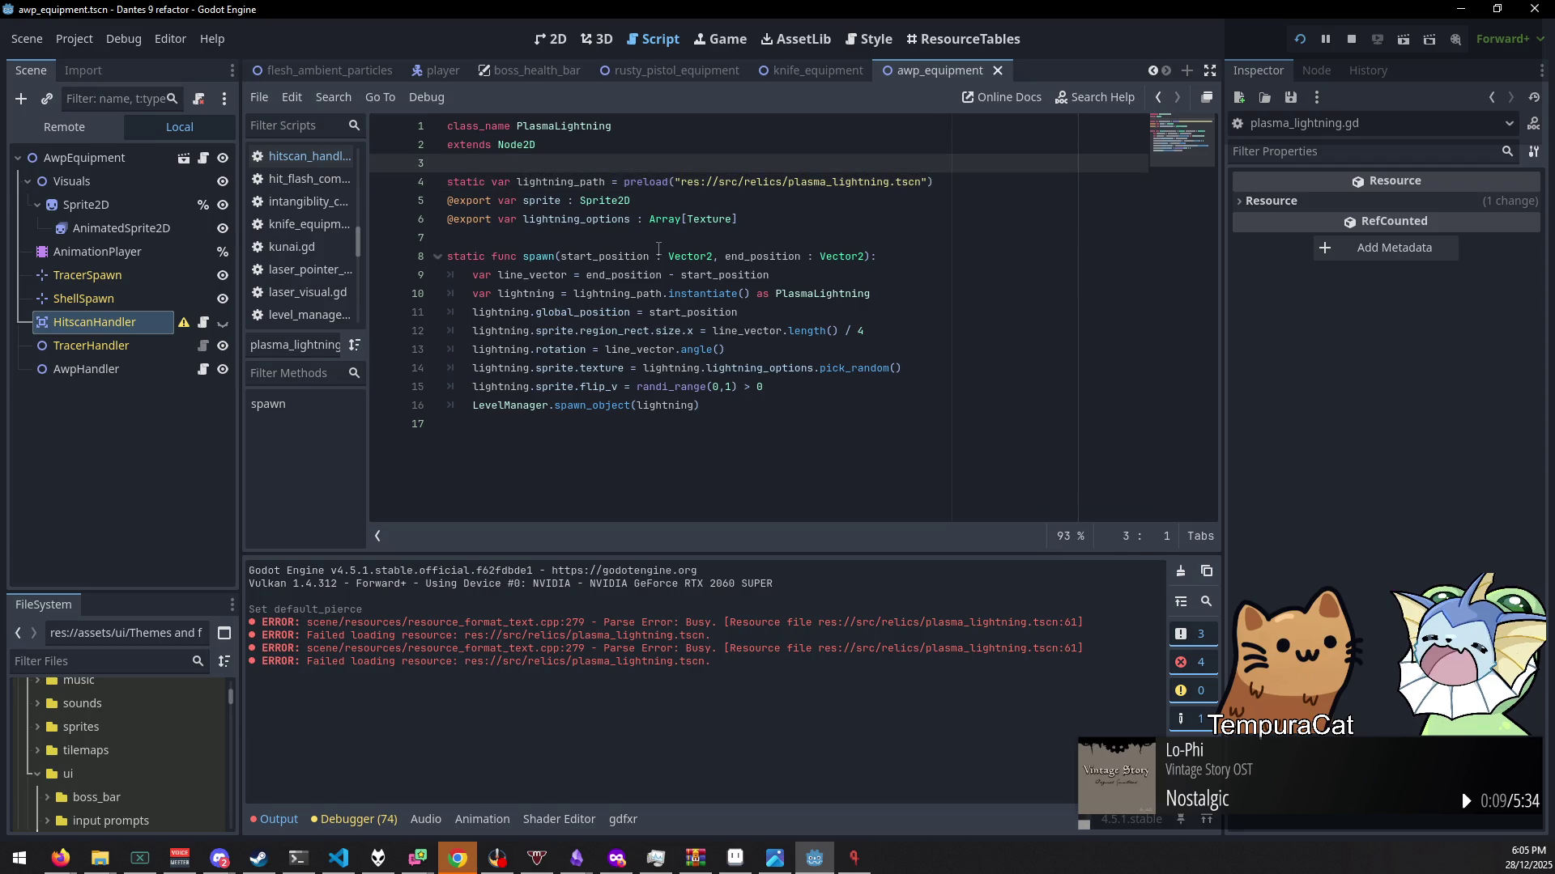
pyautogui.press('Home')
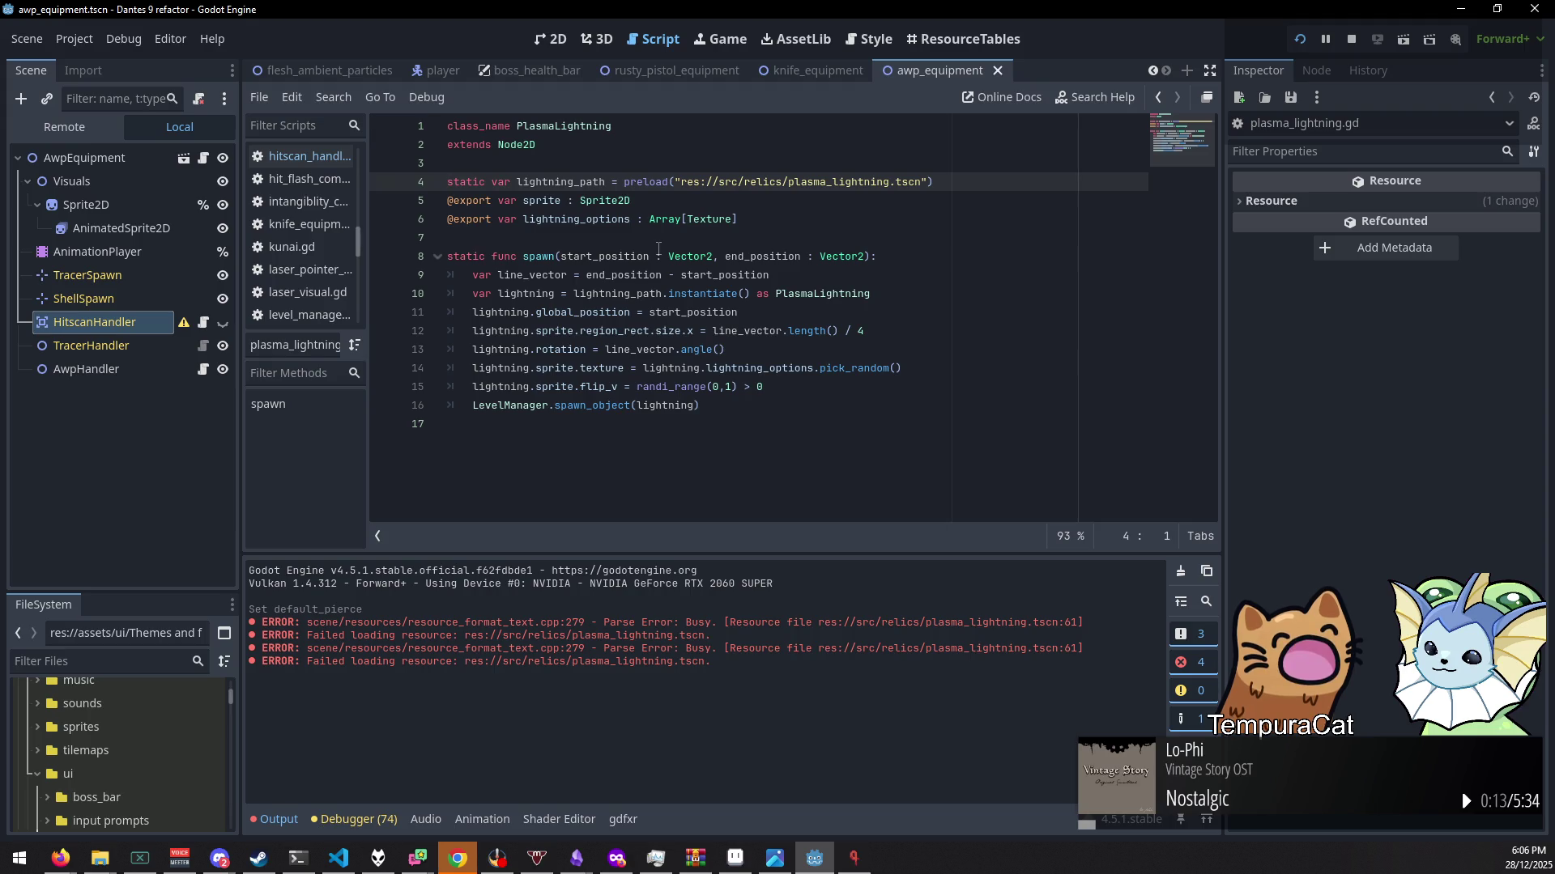
pyautogui.hotkey('shift', 'End')
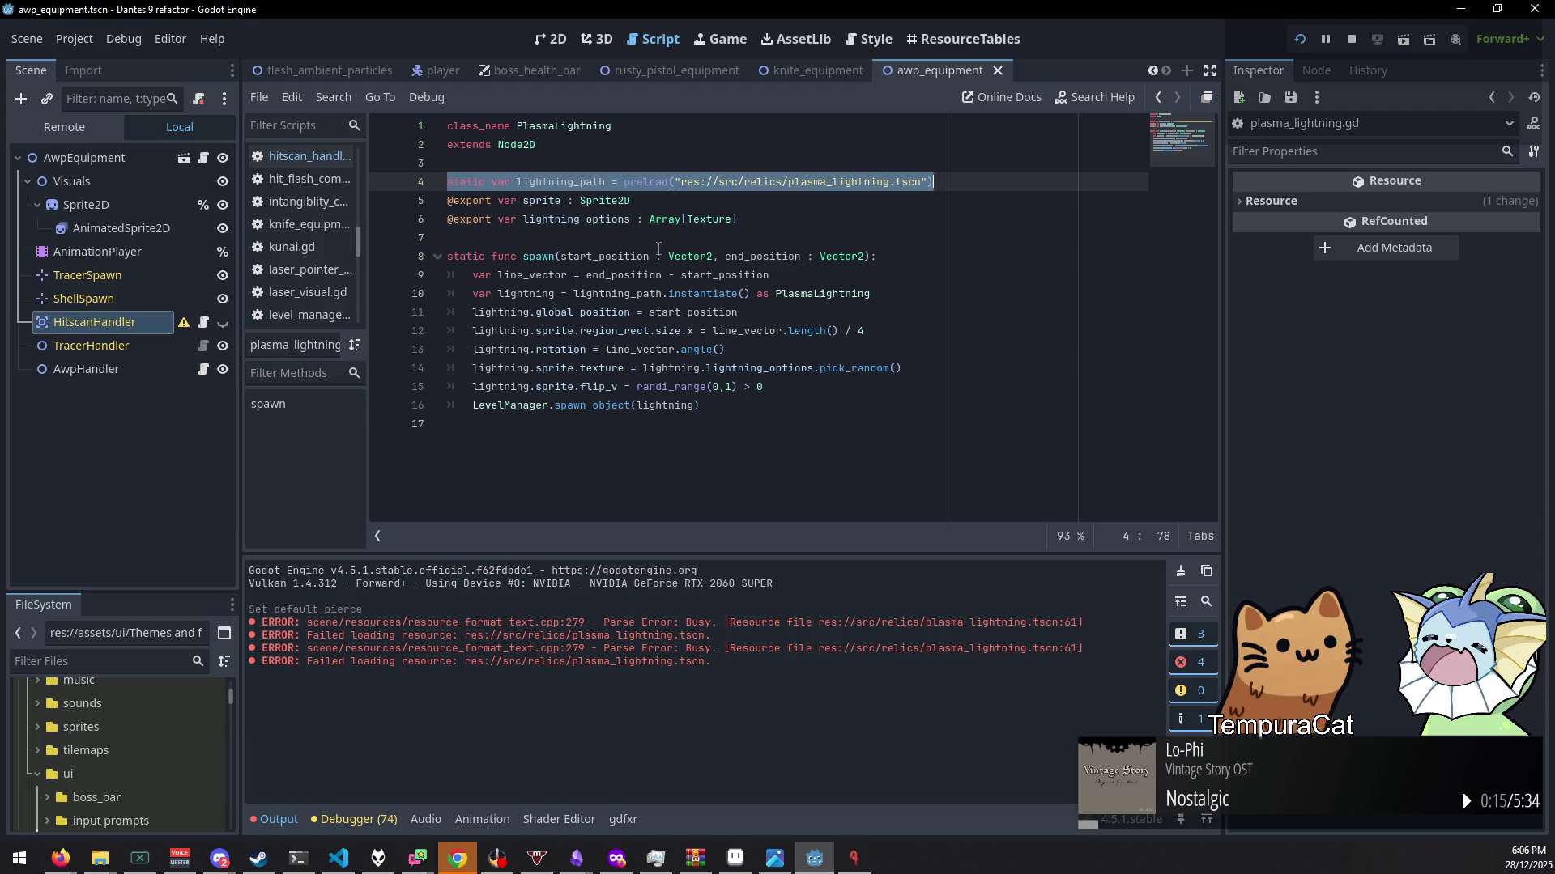
pyautogui.press('Home')
pyautogui.hotkey('shift', 'End')
pyautogui.press('Home')
pyautogui.hotkey('shift', 'End')
pyautogui.press('End')
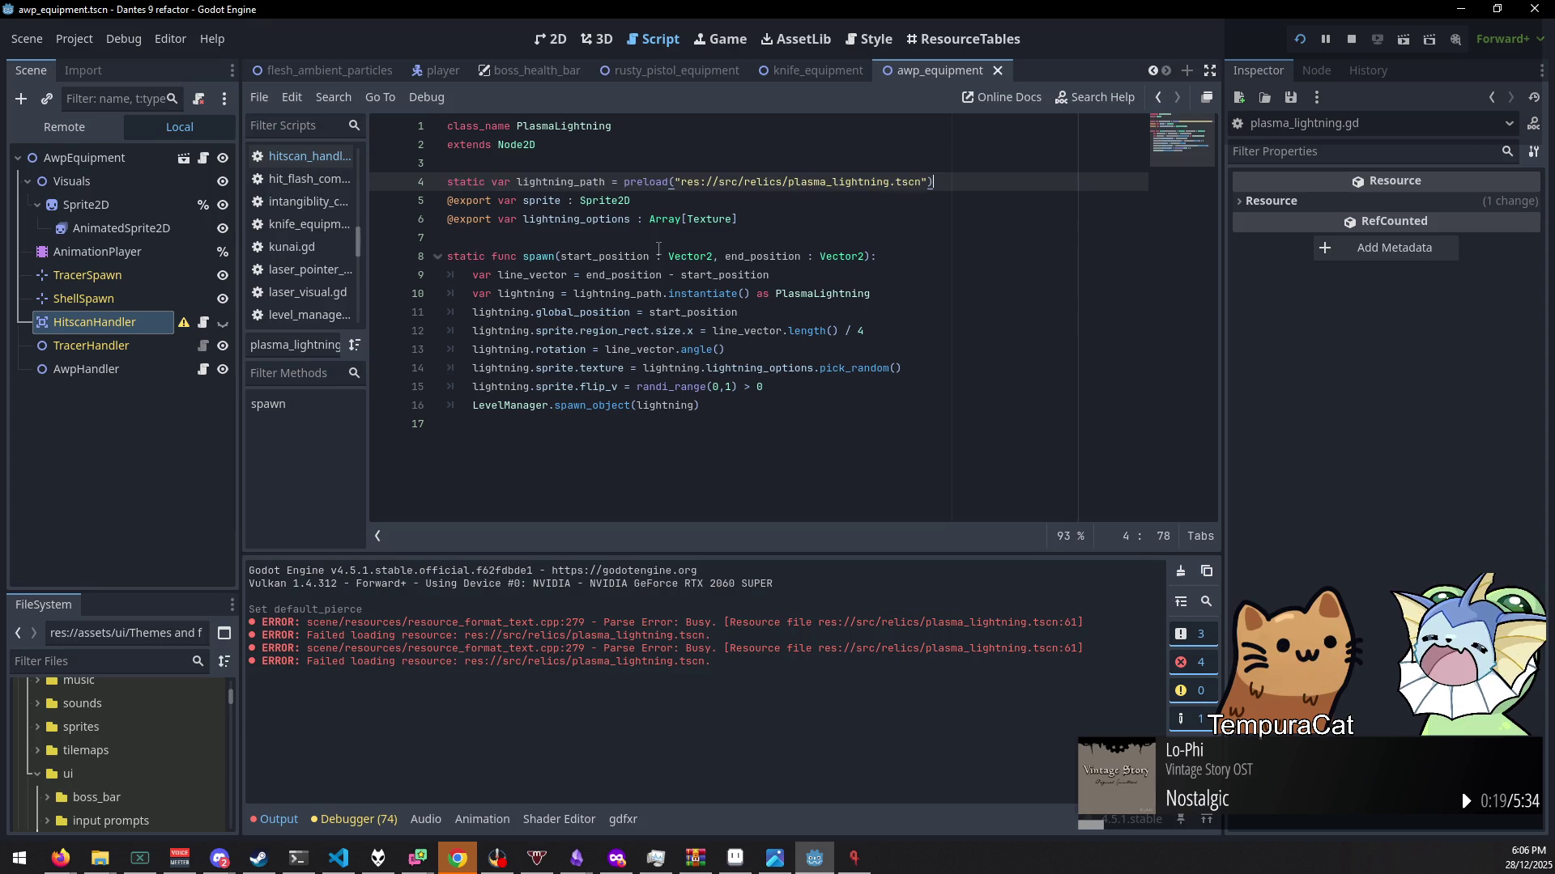
# Check the log's loading errors, then open plasma_lightning.tscn from line 4's preload path
pyautogui.moveTo(753, 652); pyautogui.dragTo(810, 651)
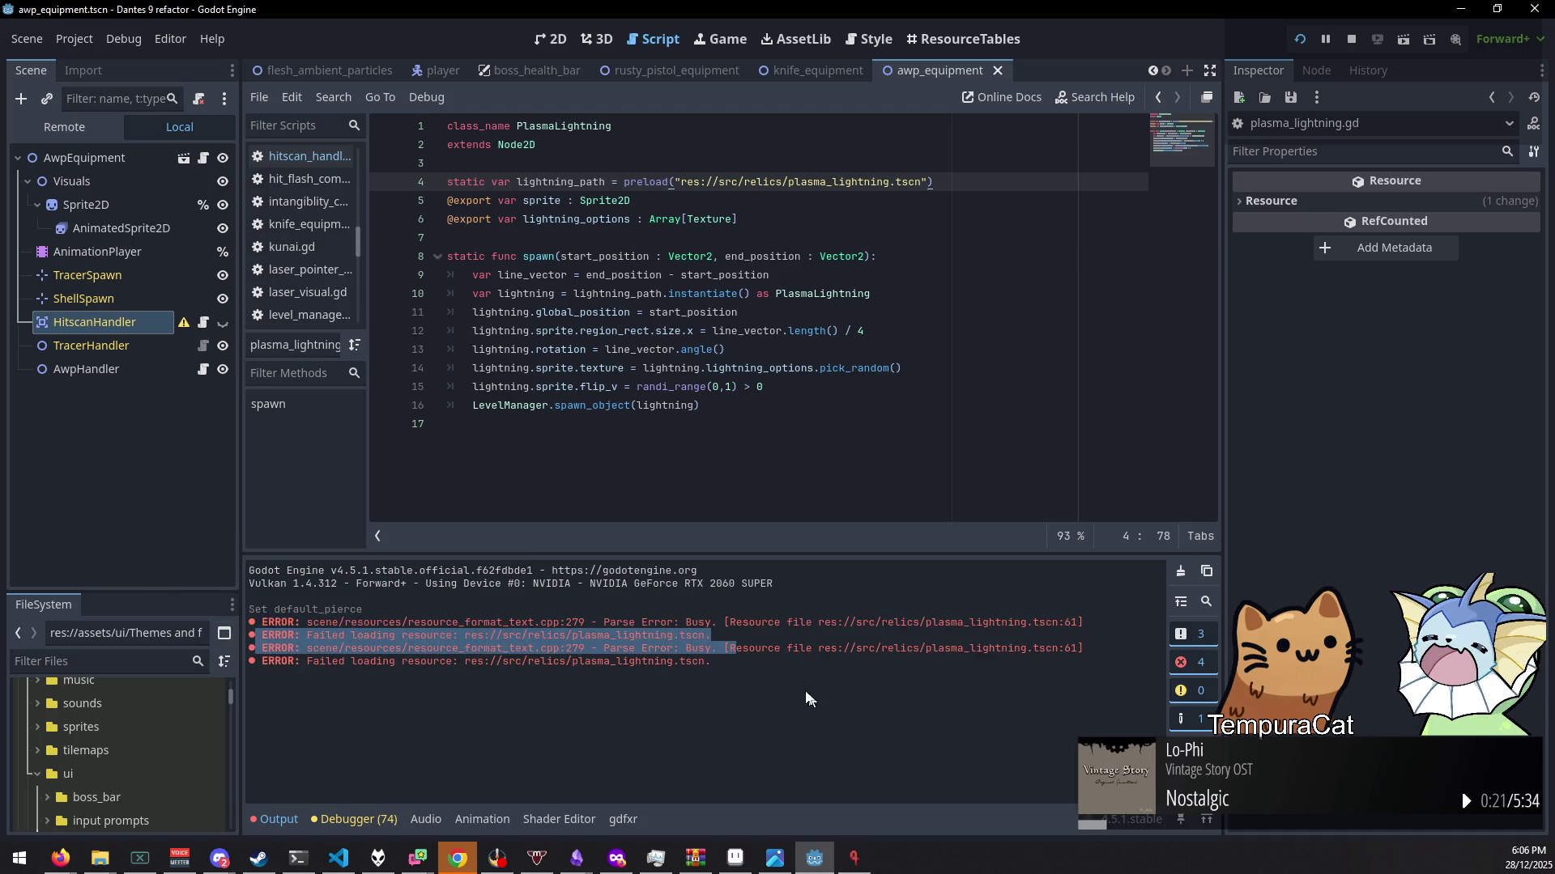
pyautogui.click(779, 654)
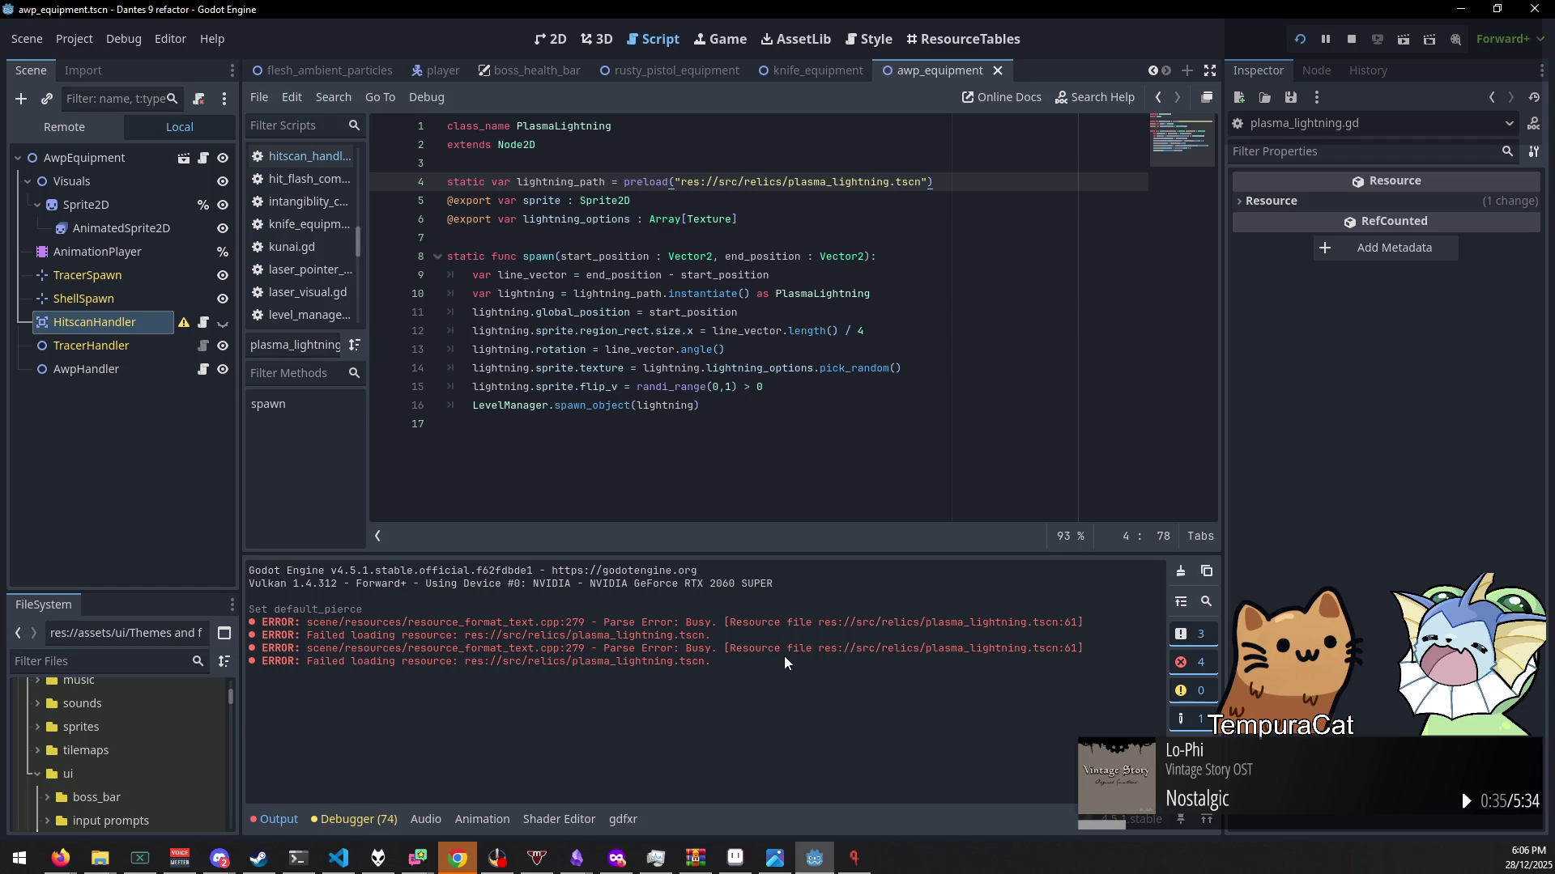
pyautogui.doubleClick(535, 182)
pyautogui.click(913, 185)
pyautogui.click(755, 162)
pyautogui.click(770, 199)
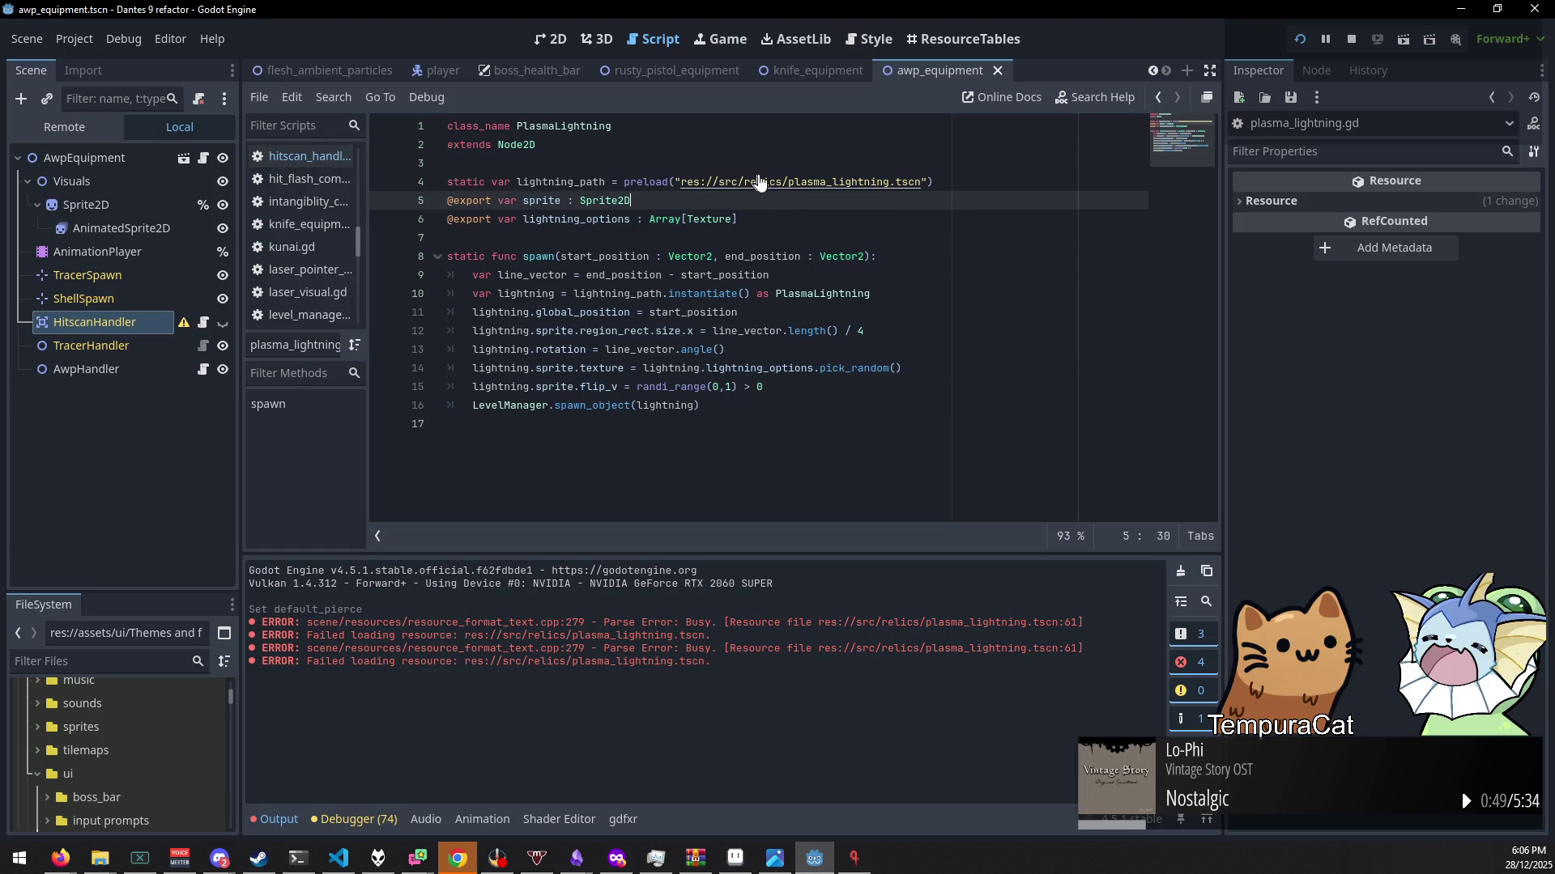
pyautogui.moveTo(497, 126); pyautogui.dragTo(607, 132)
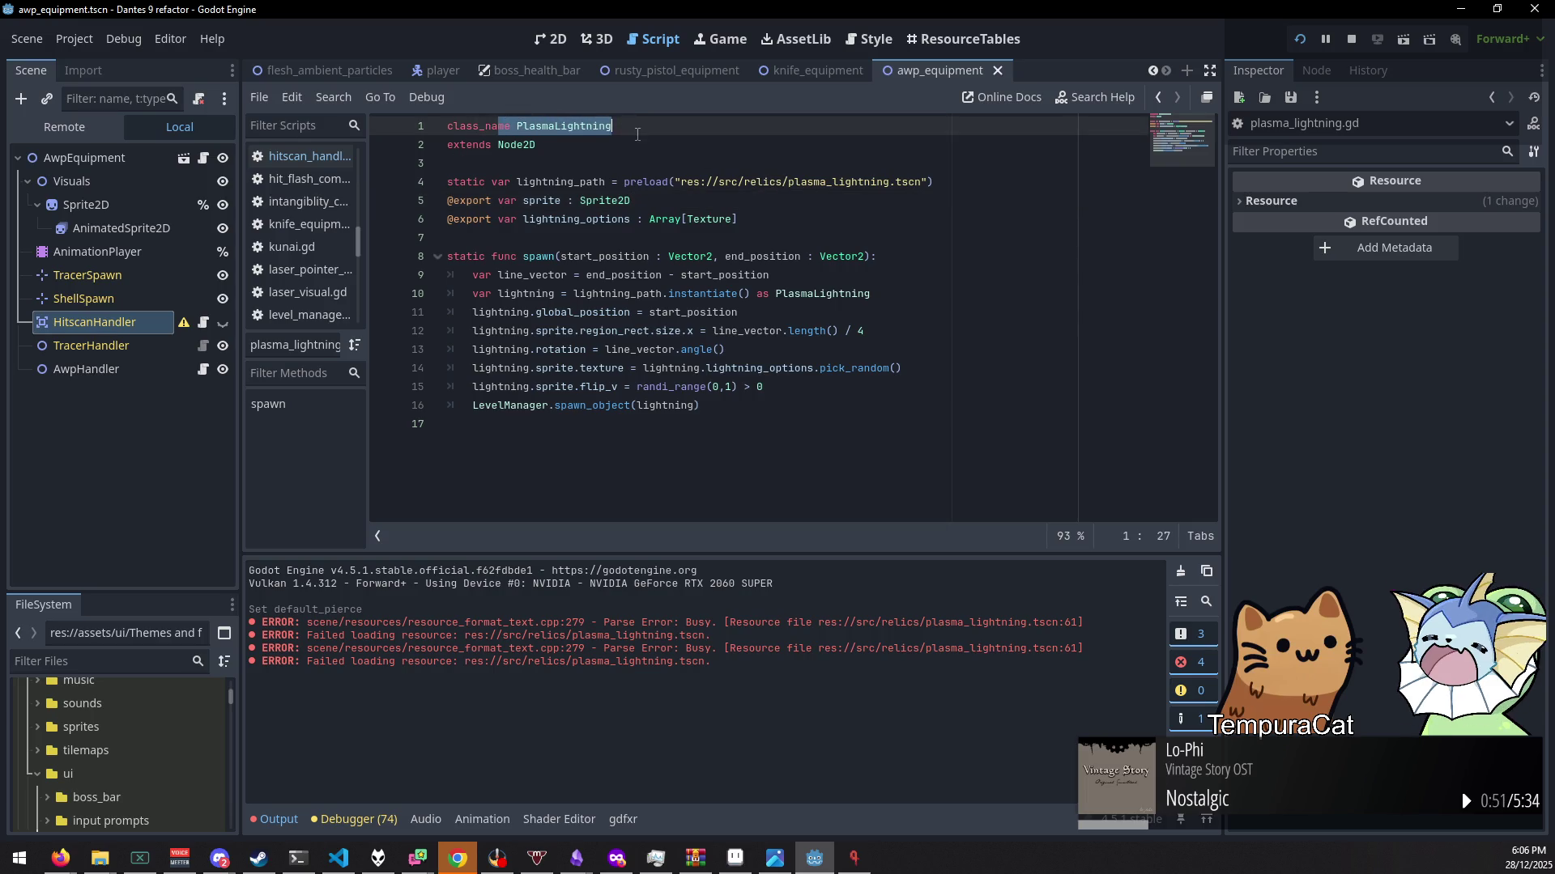
pyautogui.moveTo(626, 188); pyautogui.dragTo(940, 185)
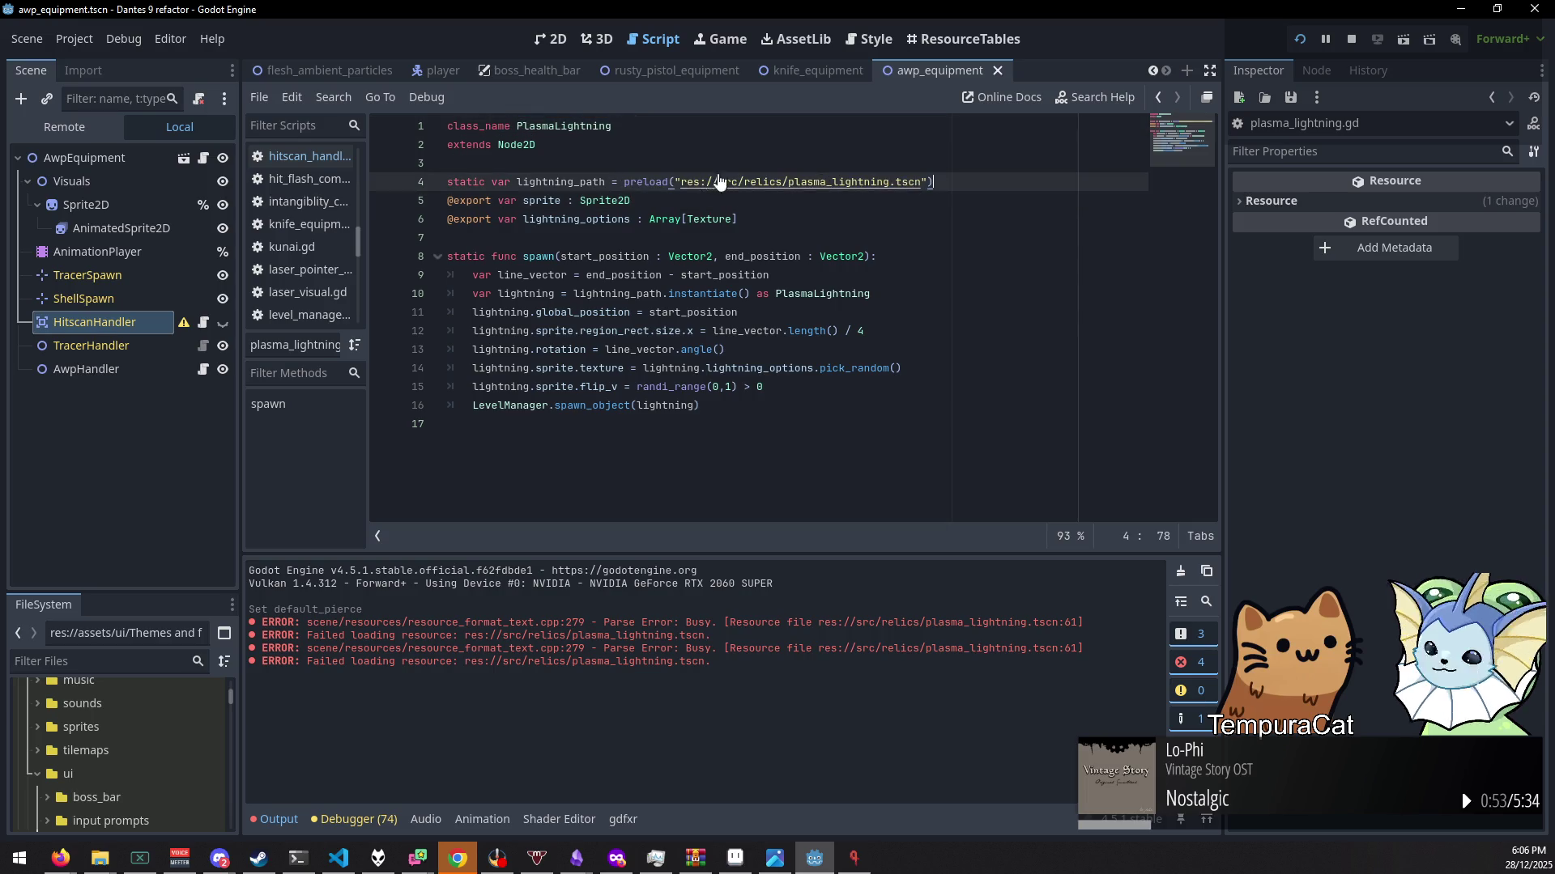
pyautogui.click(740, 185)
pyautogui.click(124, 157)
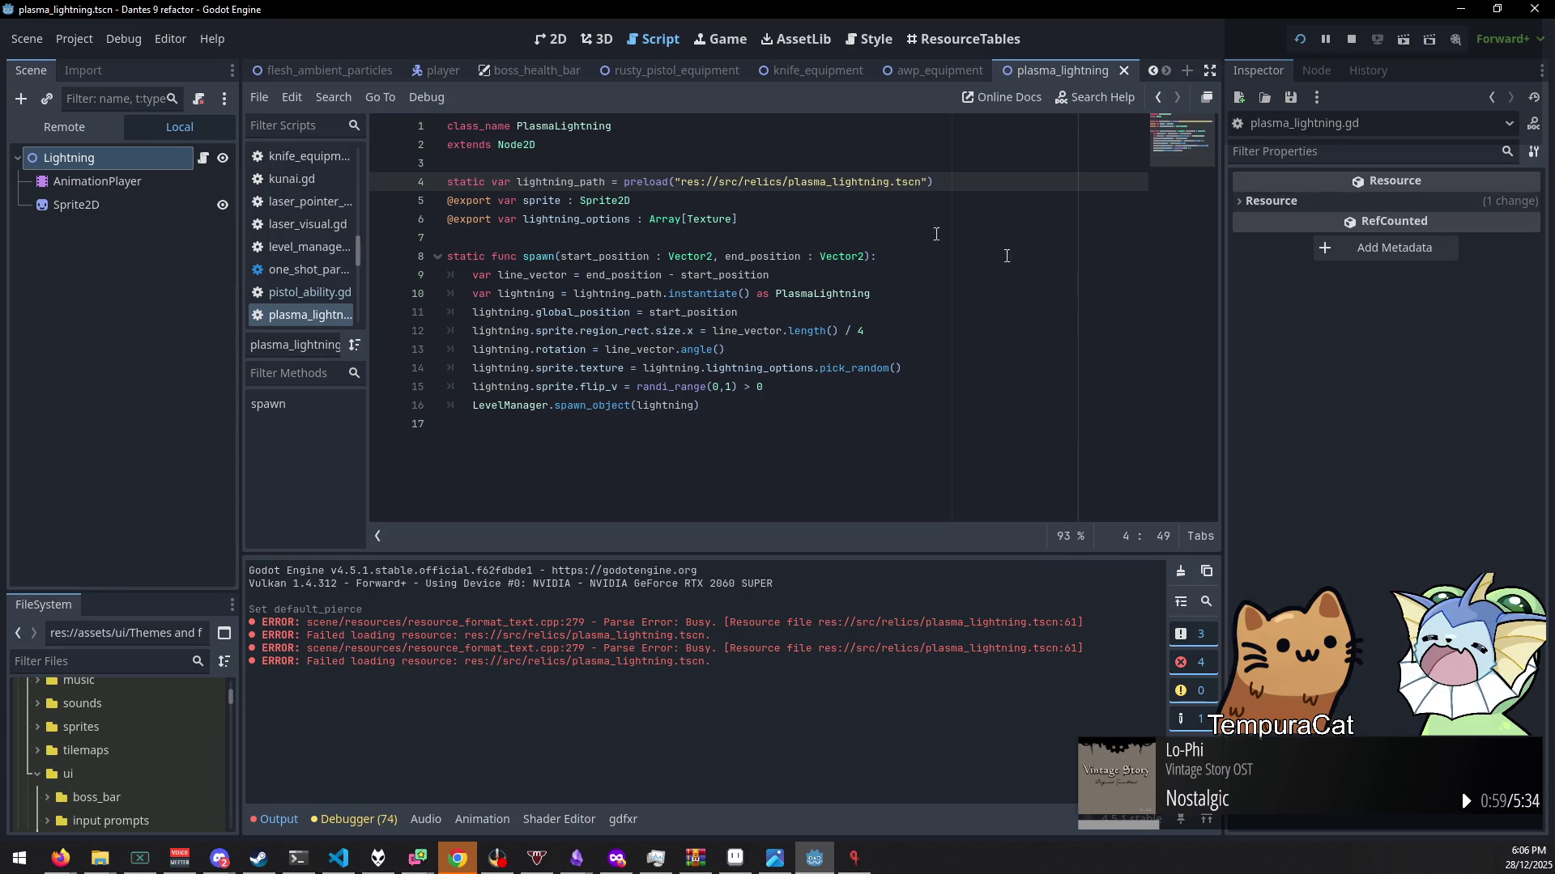
# Briefly try the quick file search, then return to hitscan_handler.gd at line 81
pyautogui.click(969, 250)
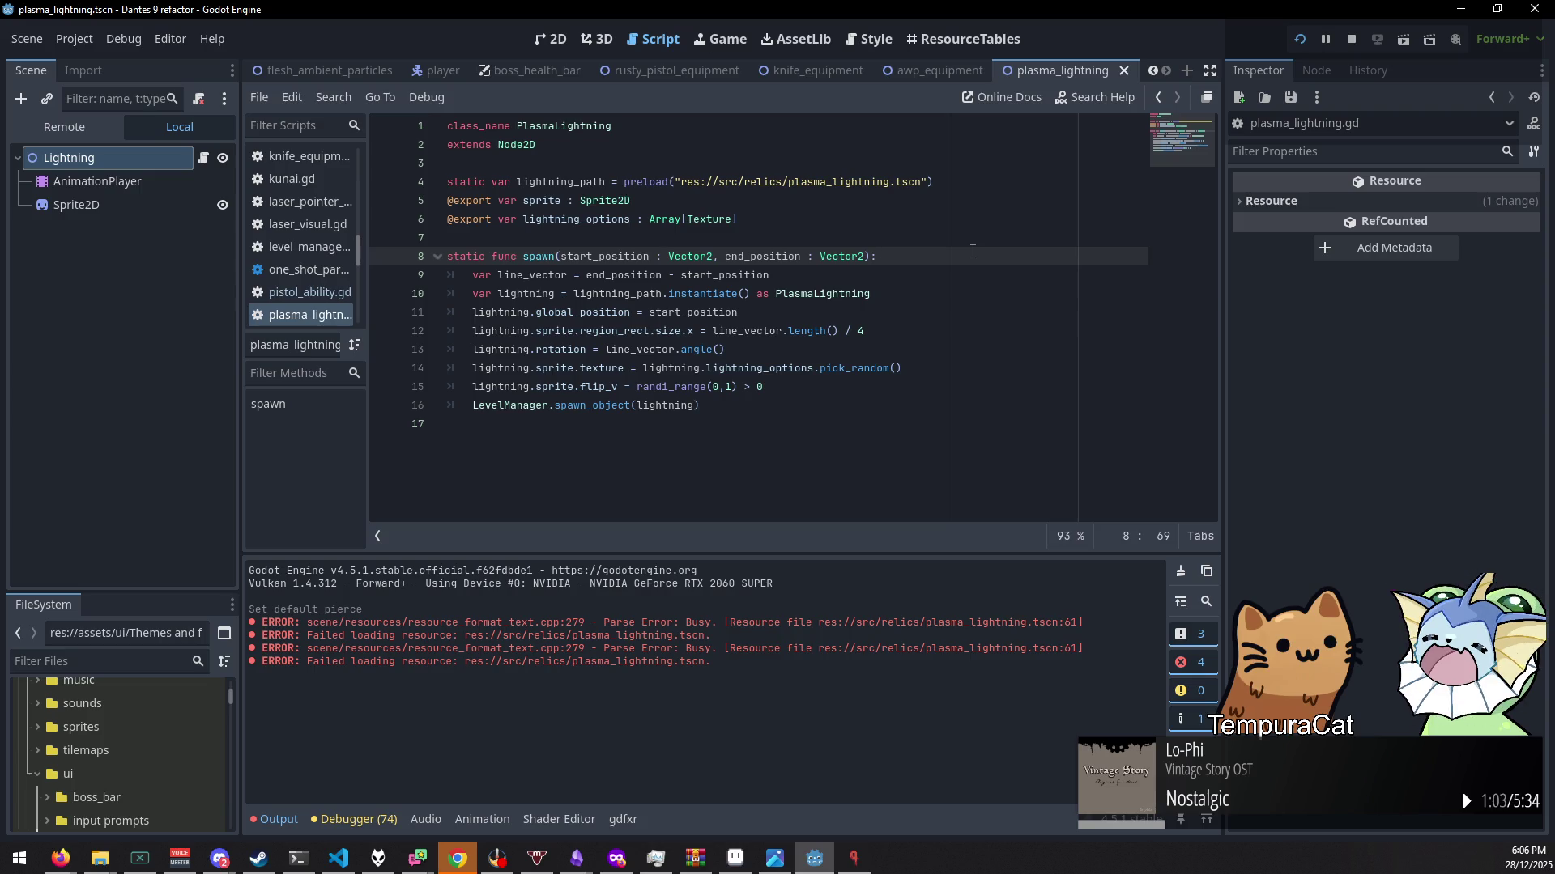
pyautogui.hotkey('shift', 'alt', 'o')
pyautogui.press('Escape')
pyautogui.hotkey('shift', 'alt', 'o')
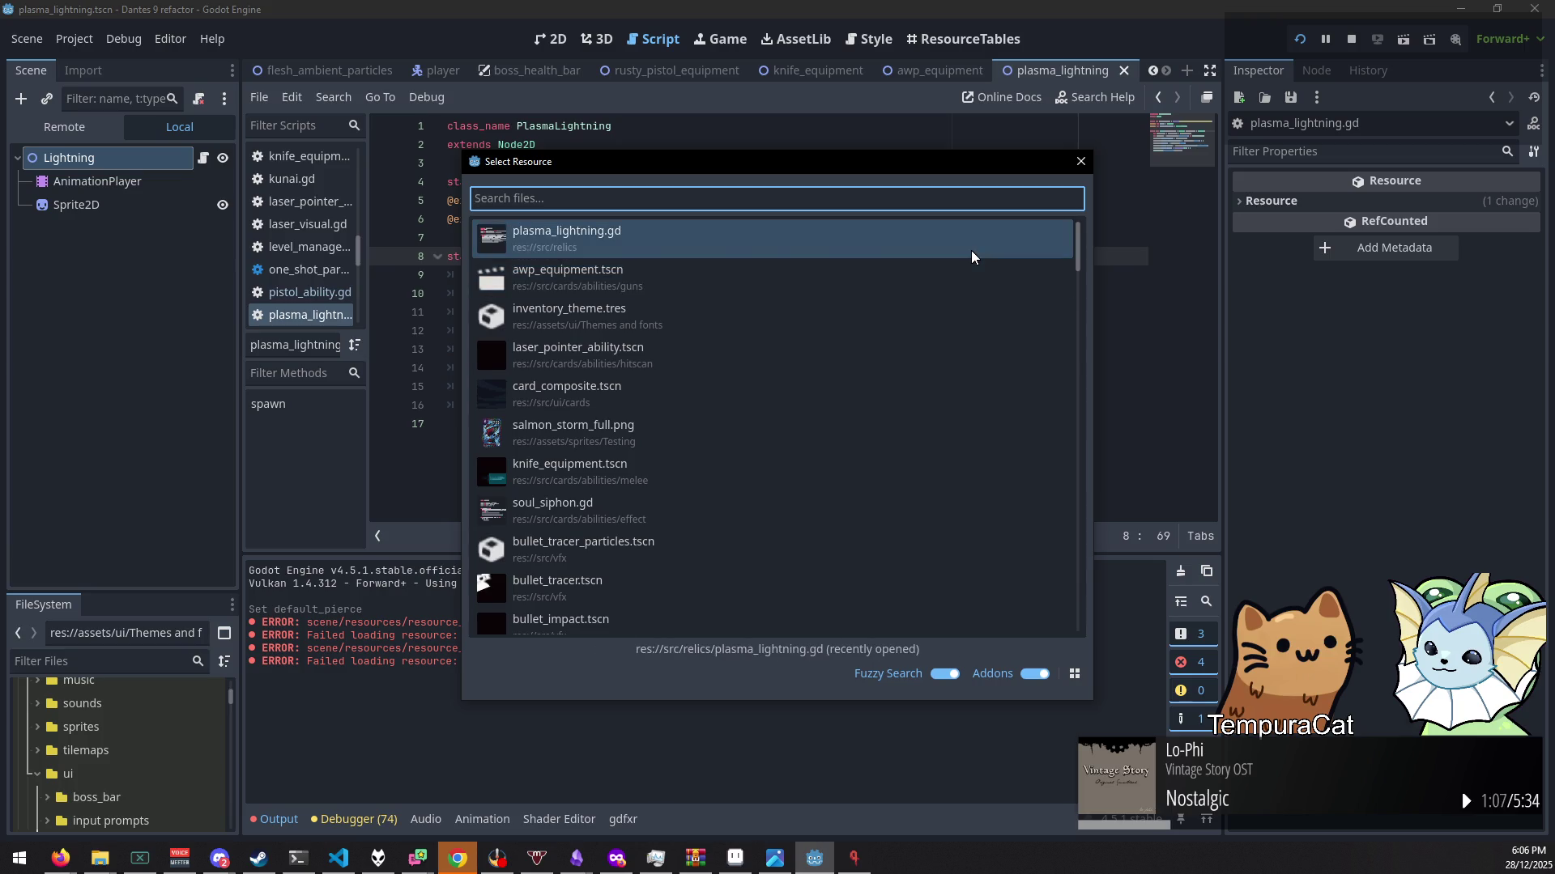
pyautogui.press('Escape')
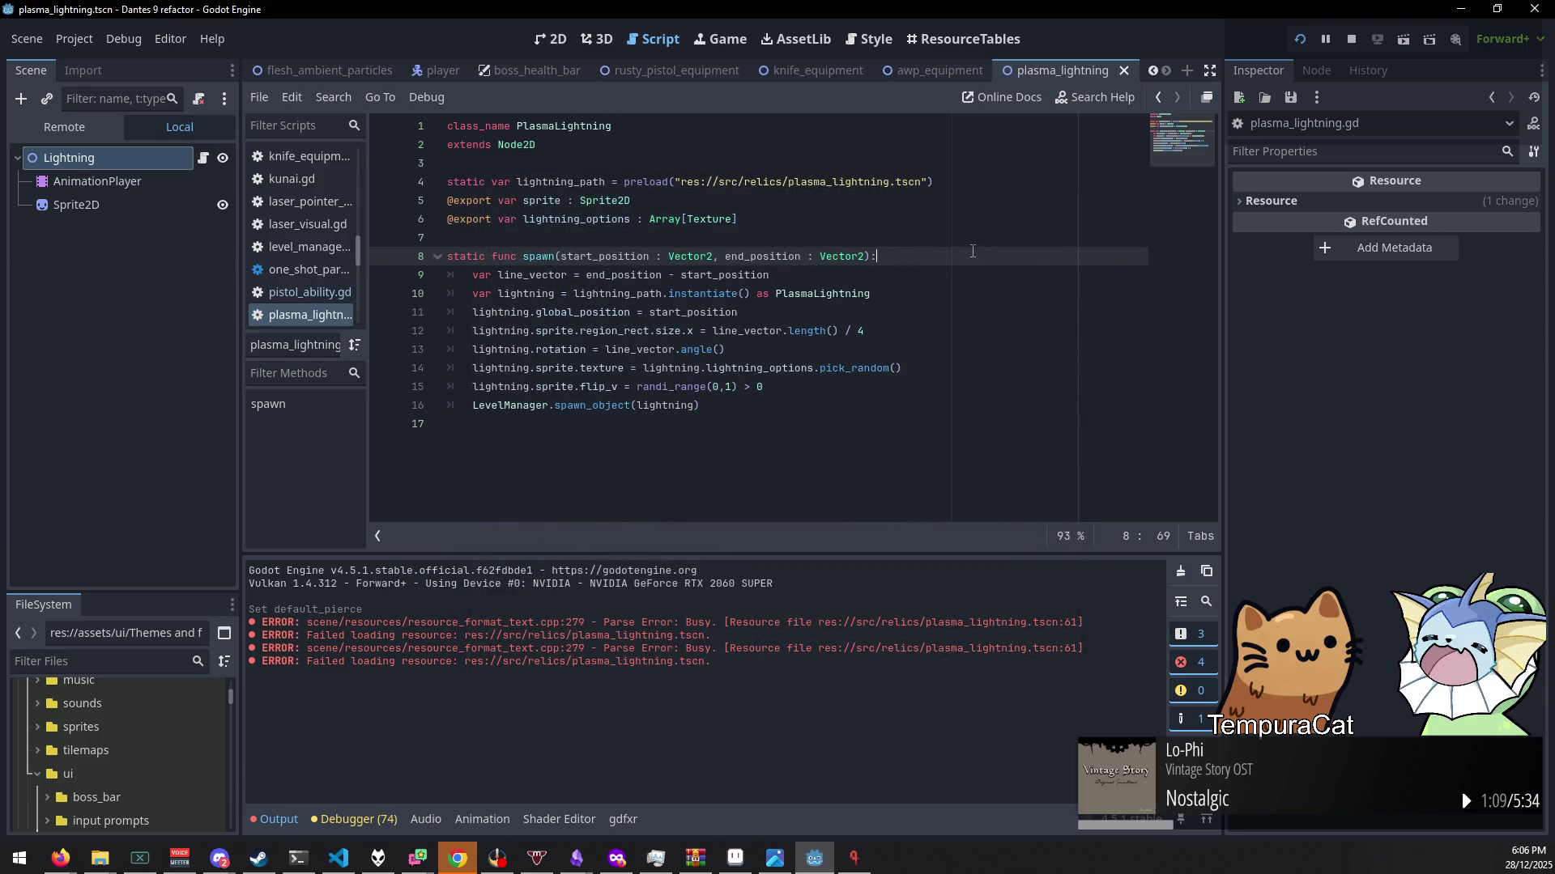
pyautogui.hotkey('alt', 'Left')
pyautogui.hotkey('alt', 'Left')
pyautogui.hotkey('alt', 'Left')
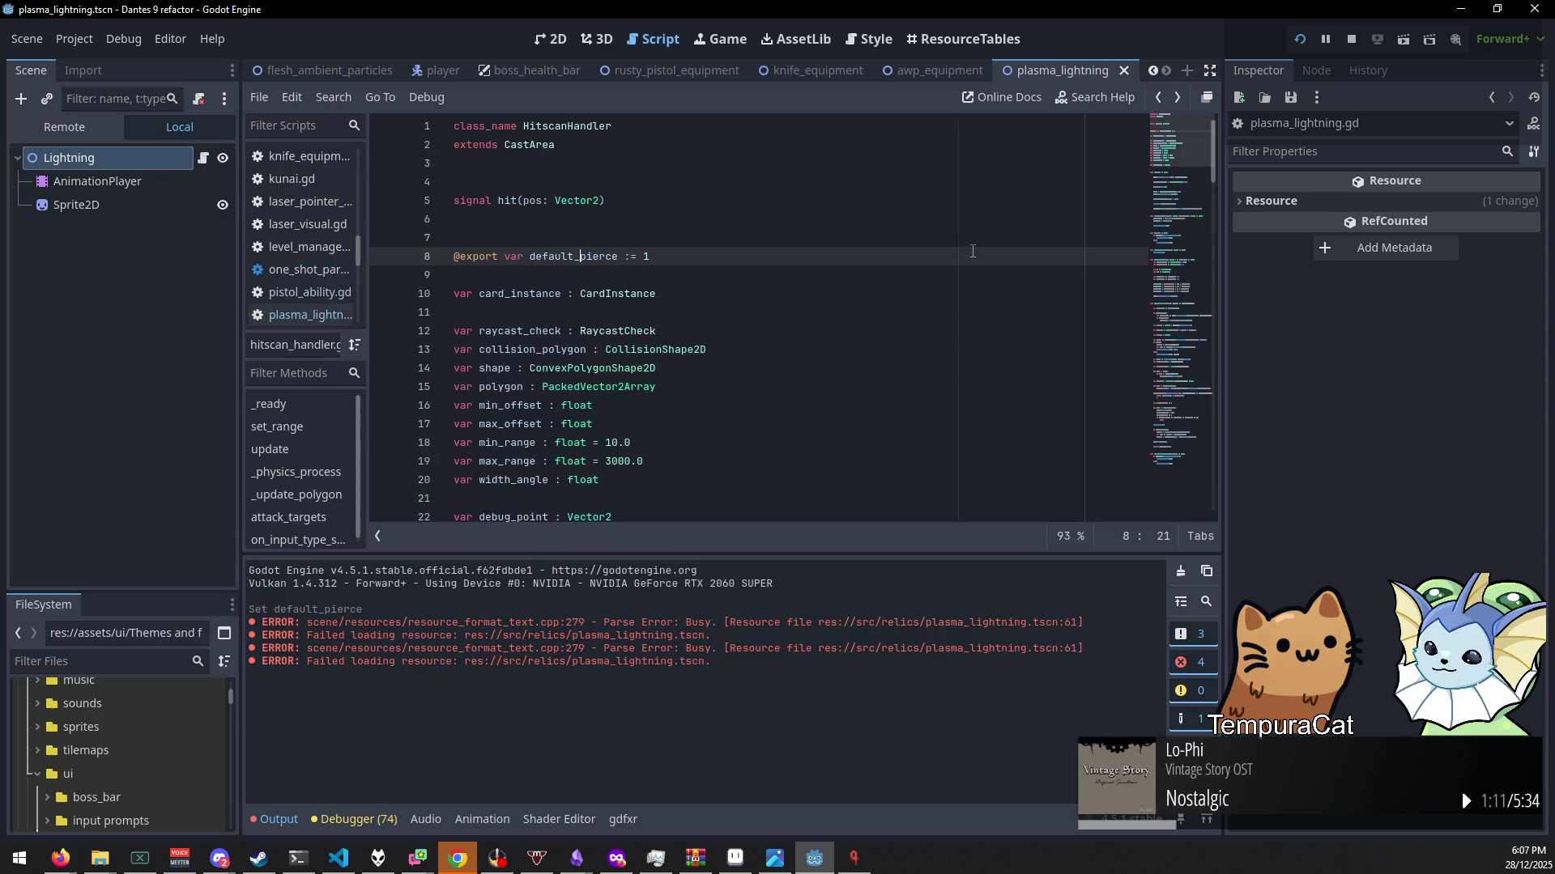
# Undo the stray edit, move to the max_pierce line, and save and launch the game
pyautogui.write('w')
pyautogui.hotkey('ctrl', 'z')
pyautogui.hotkey('ctrl', 'z')
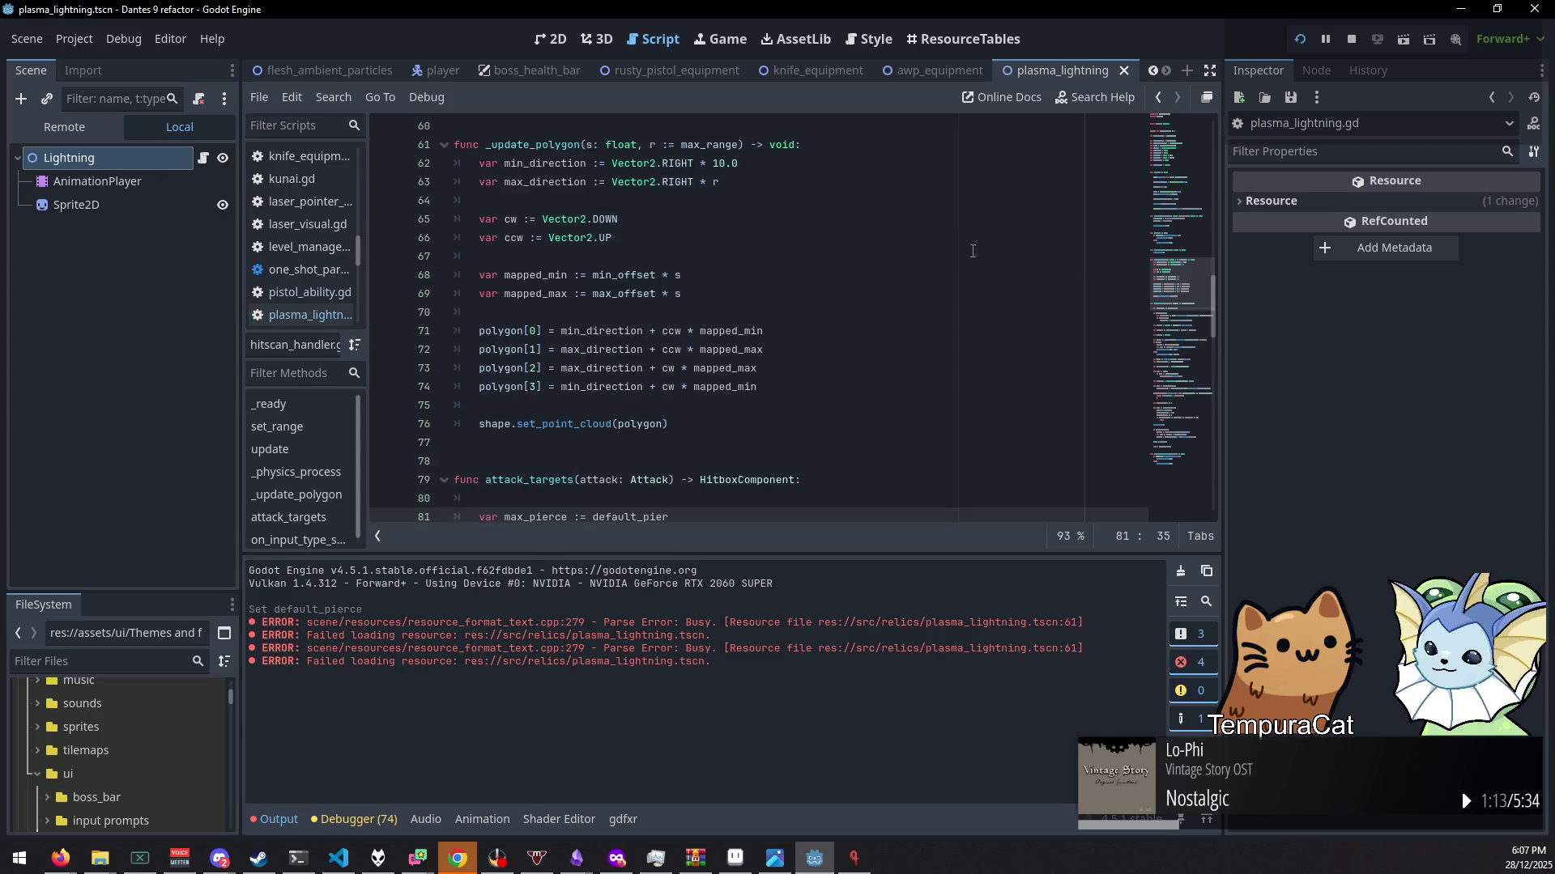
pyautogui.press('Down')
pyautogui.press('Down')
pyautogui.press('Down')
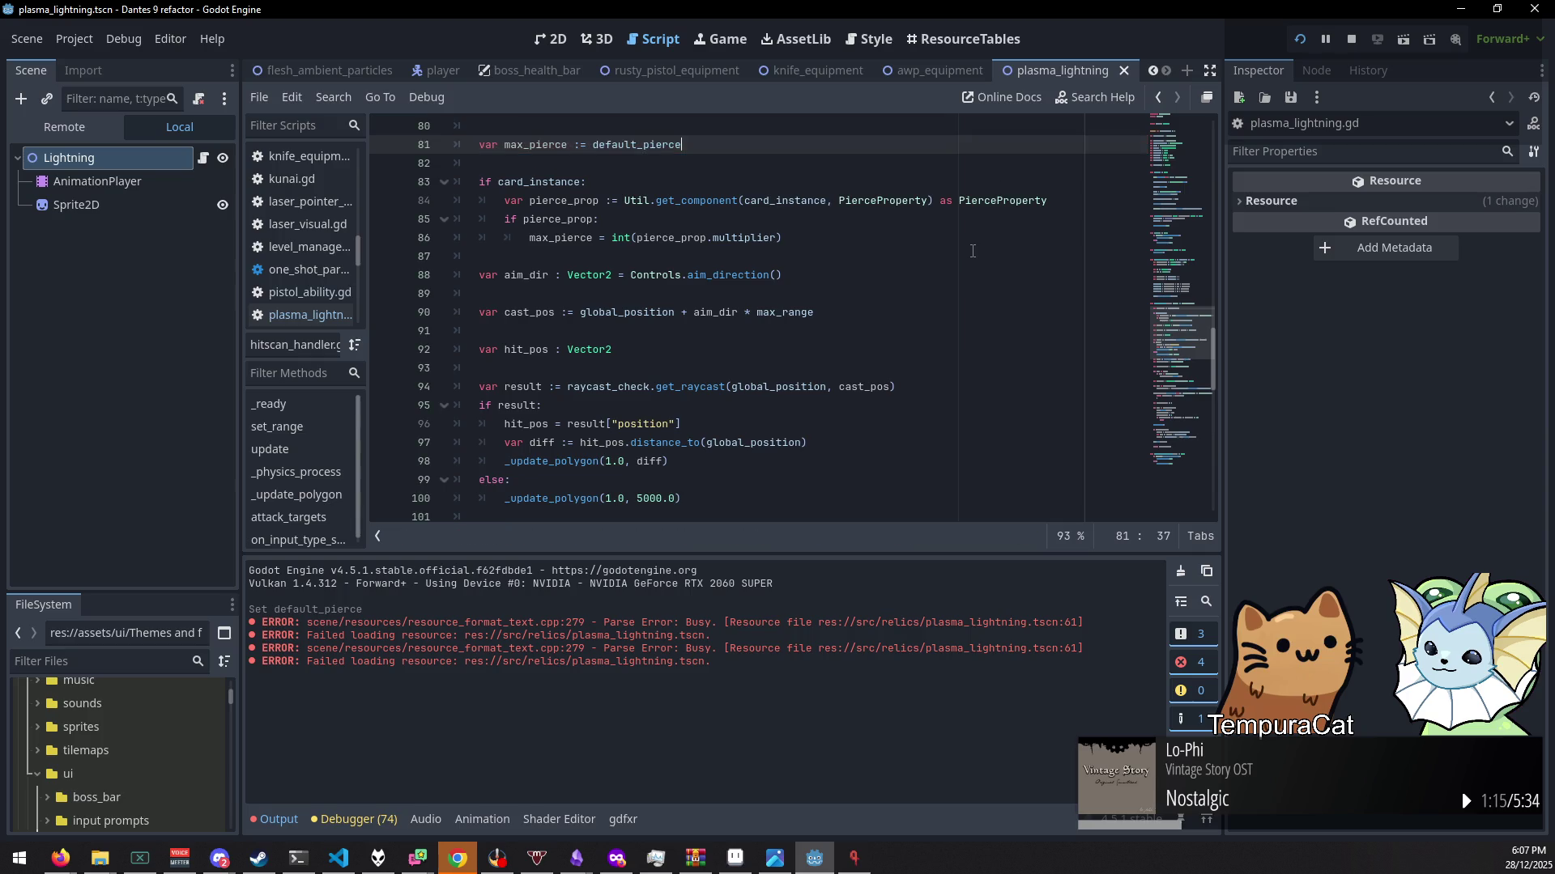
pyautogui.press('Up')
pyautogui.press('Up')
pyautogui.press('Up')
pyautogui.press('Up')
pyautogui.press('Up')
pyautogui.press('Up')
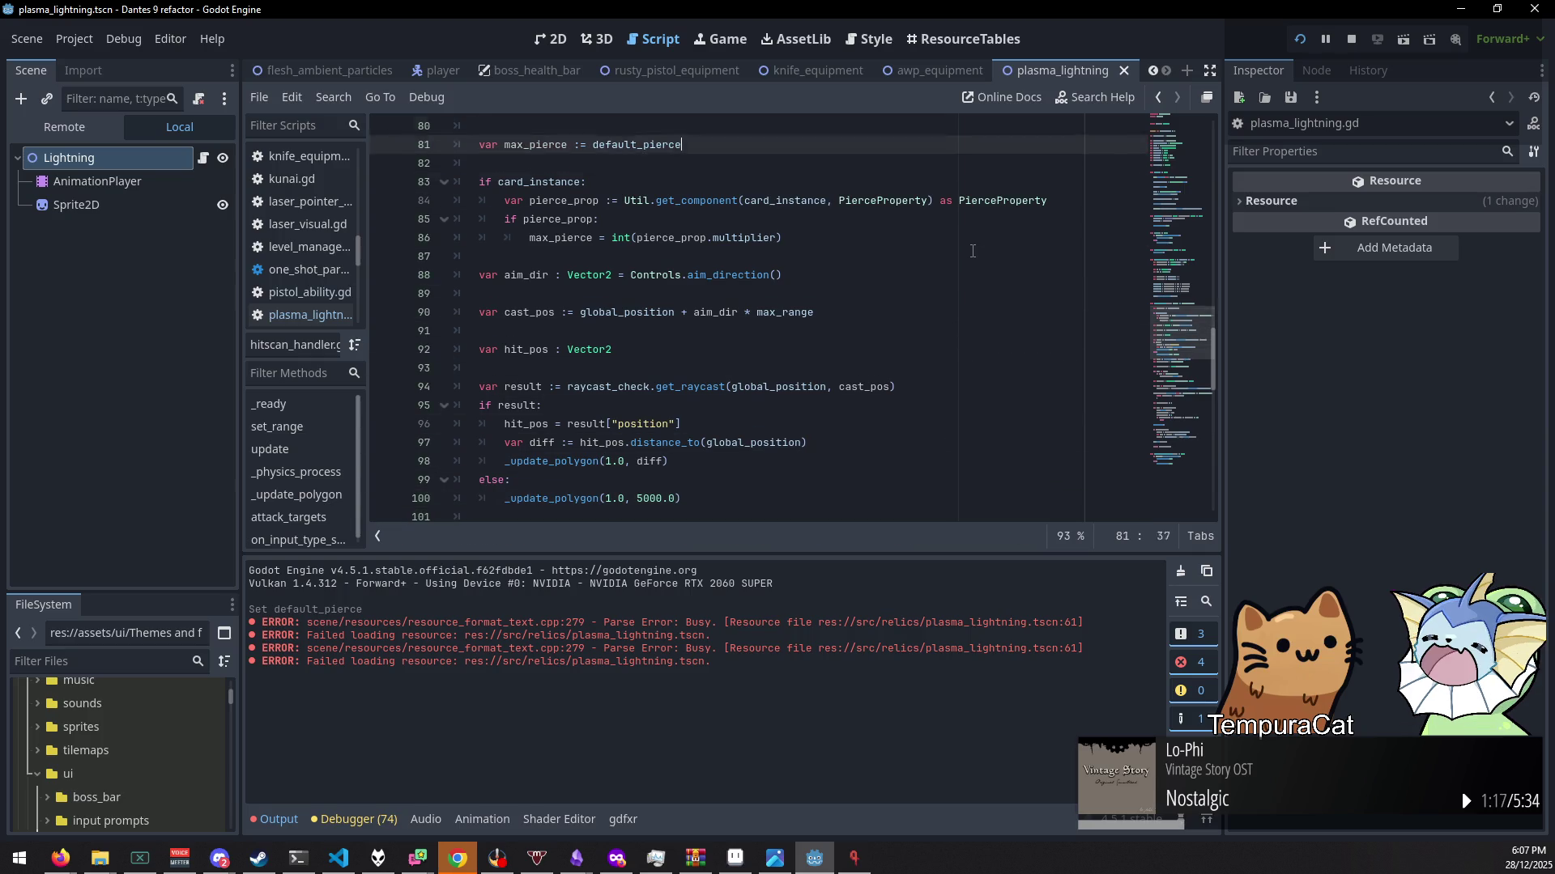
pyautogui.press('Down')
pyautogui.press('Down')
pyautogui.press('Down')
pyautogui.press('Down')
pyautogui.press('Down')
pyautogui.press('Down')
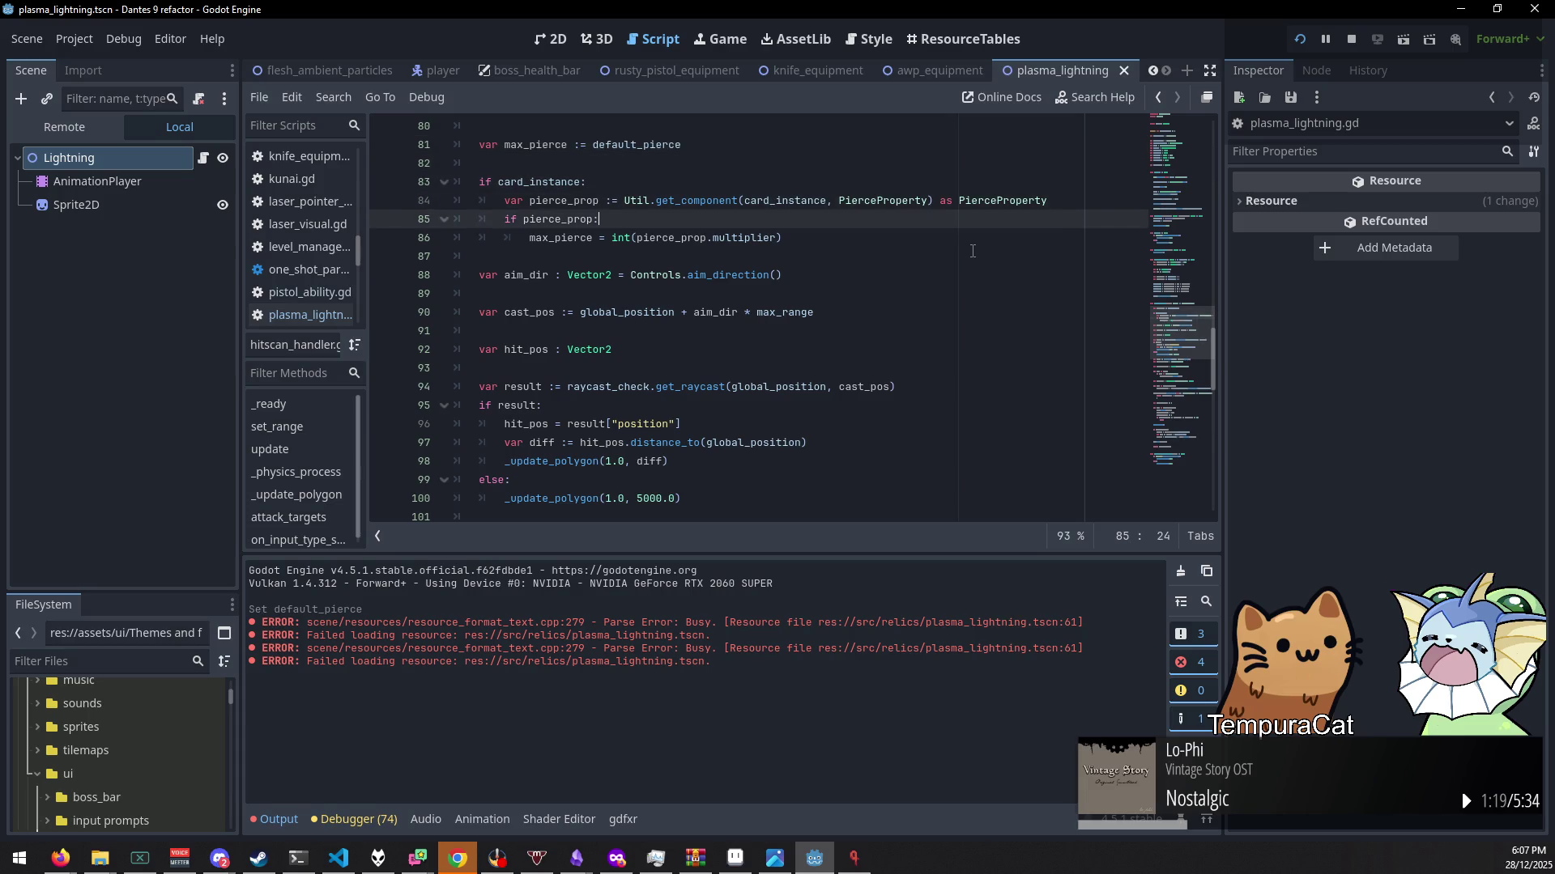
pyautogui.press('Home')
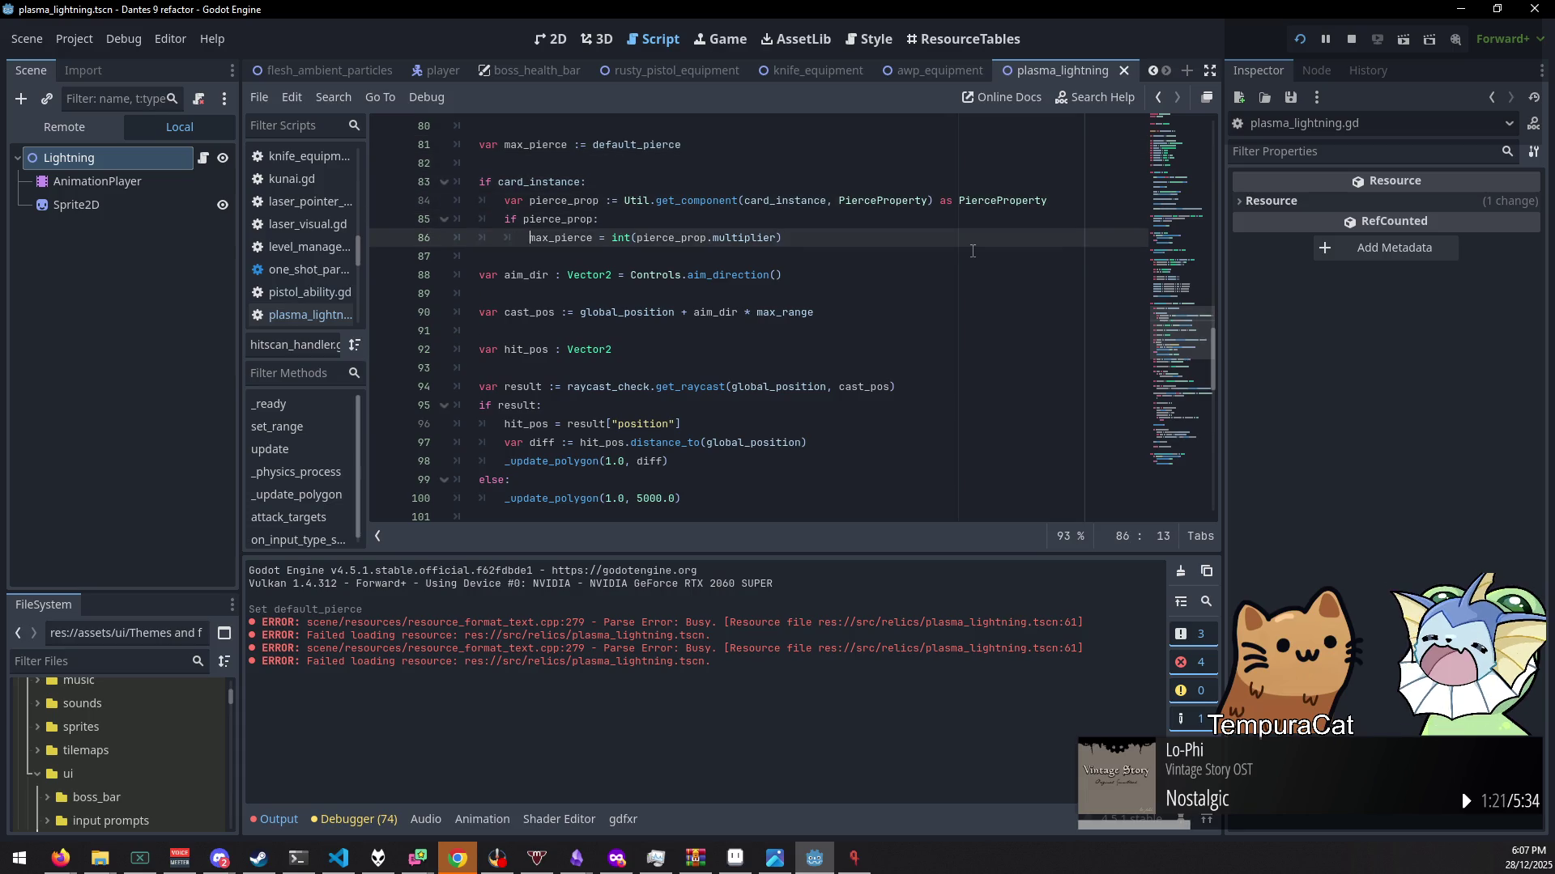
pyautogui.press('Right')
pyautogui.press('Right')
pyautogui.press('Right')
pyautogui.press('F5')
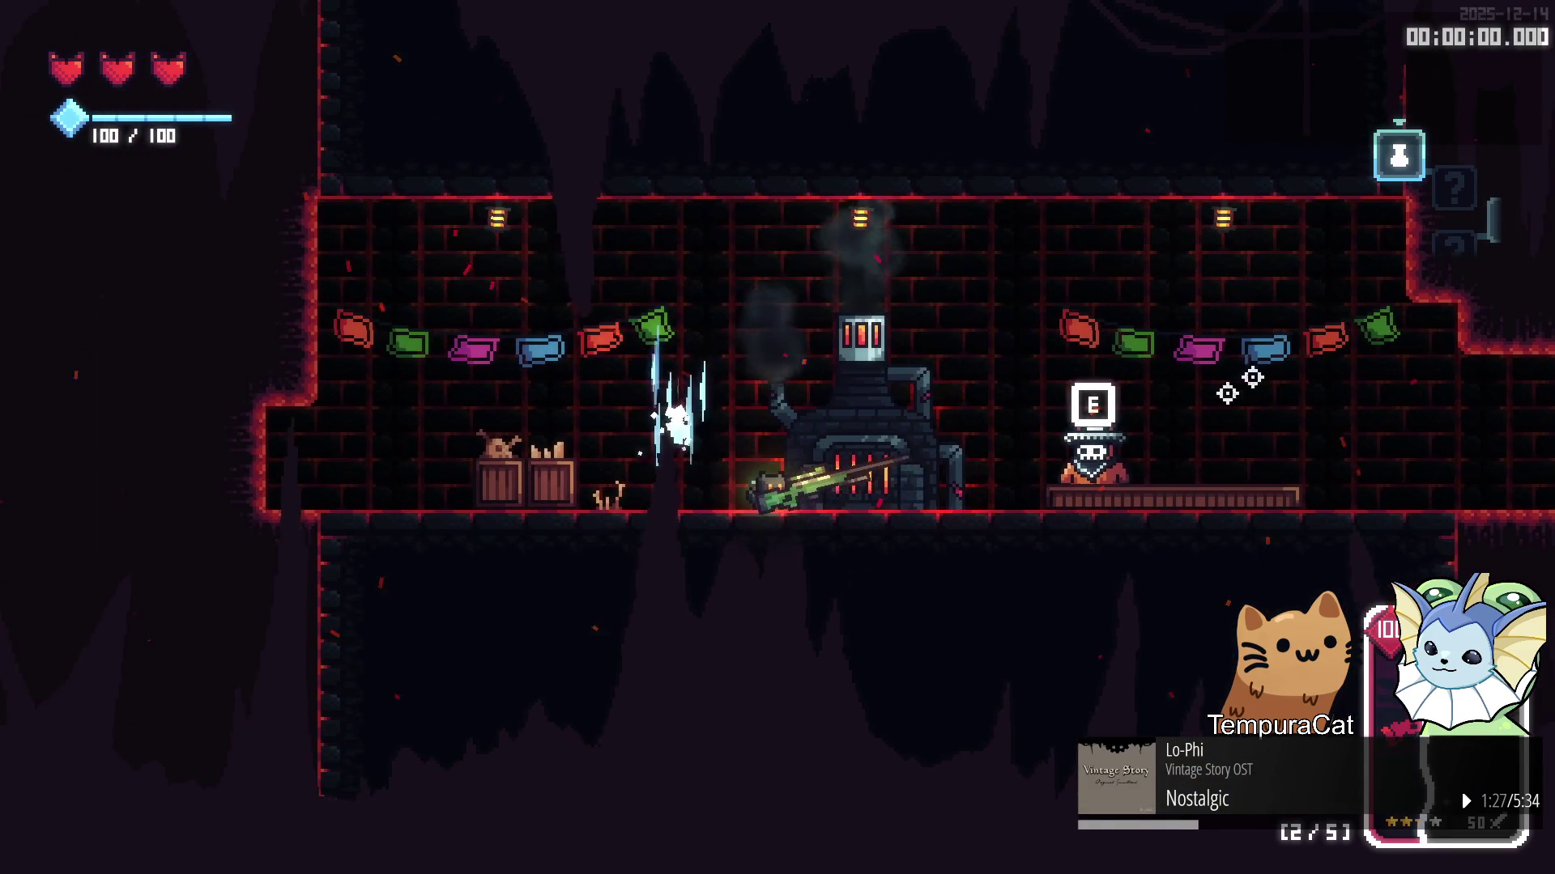
# Fire a test shot, relaunch the game, and add the AWP card from the debug menu
pyautogui.click(1041, 215)
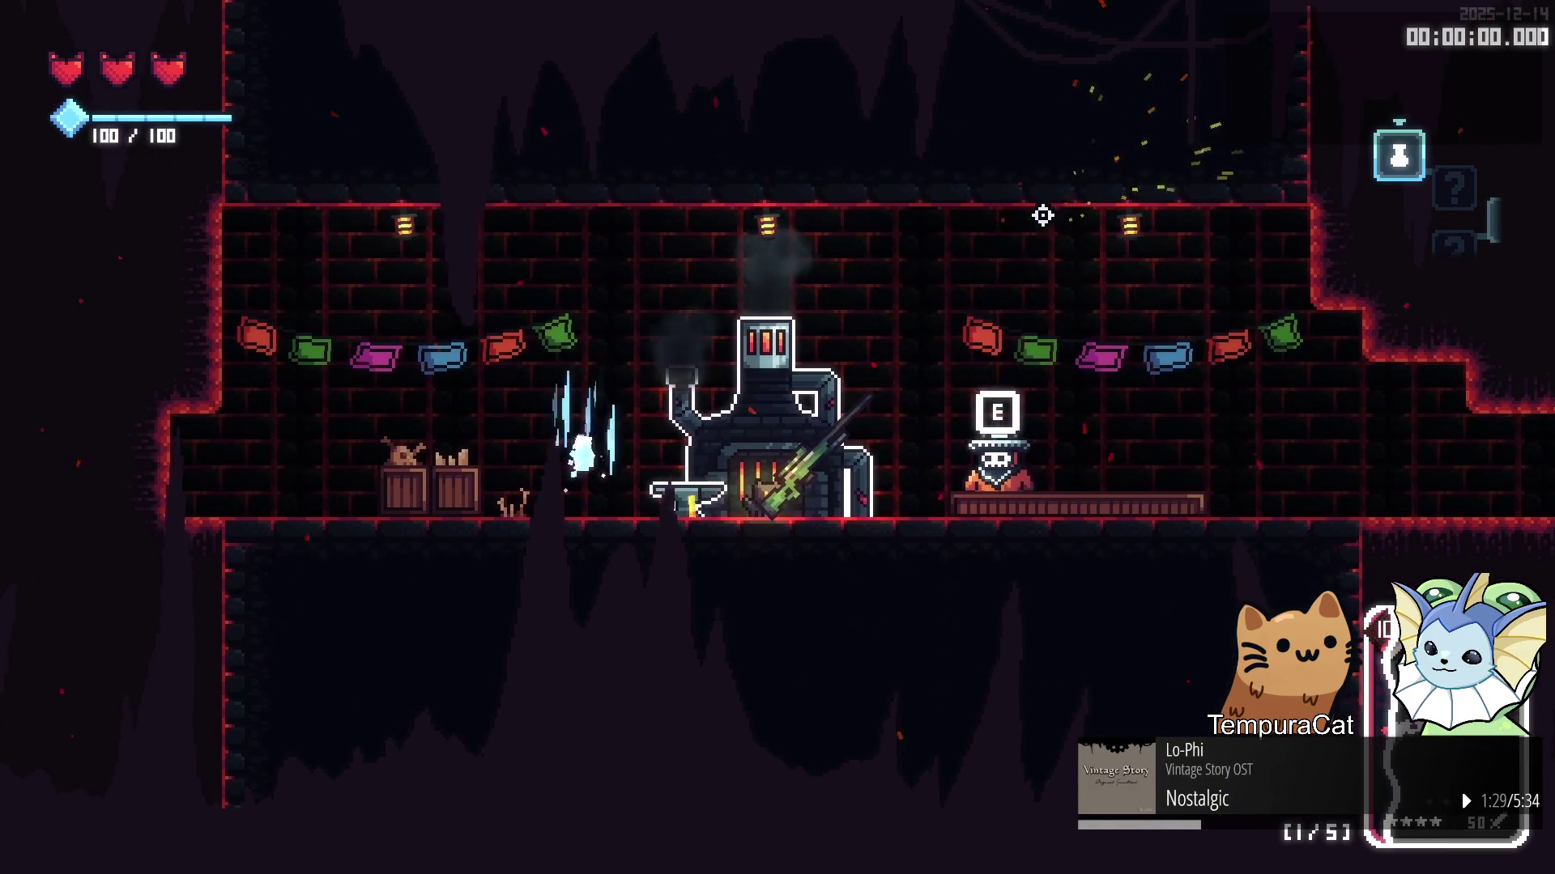
pyautogui.press('F1')
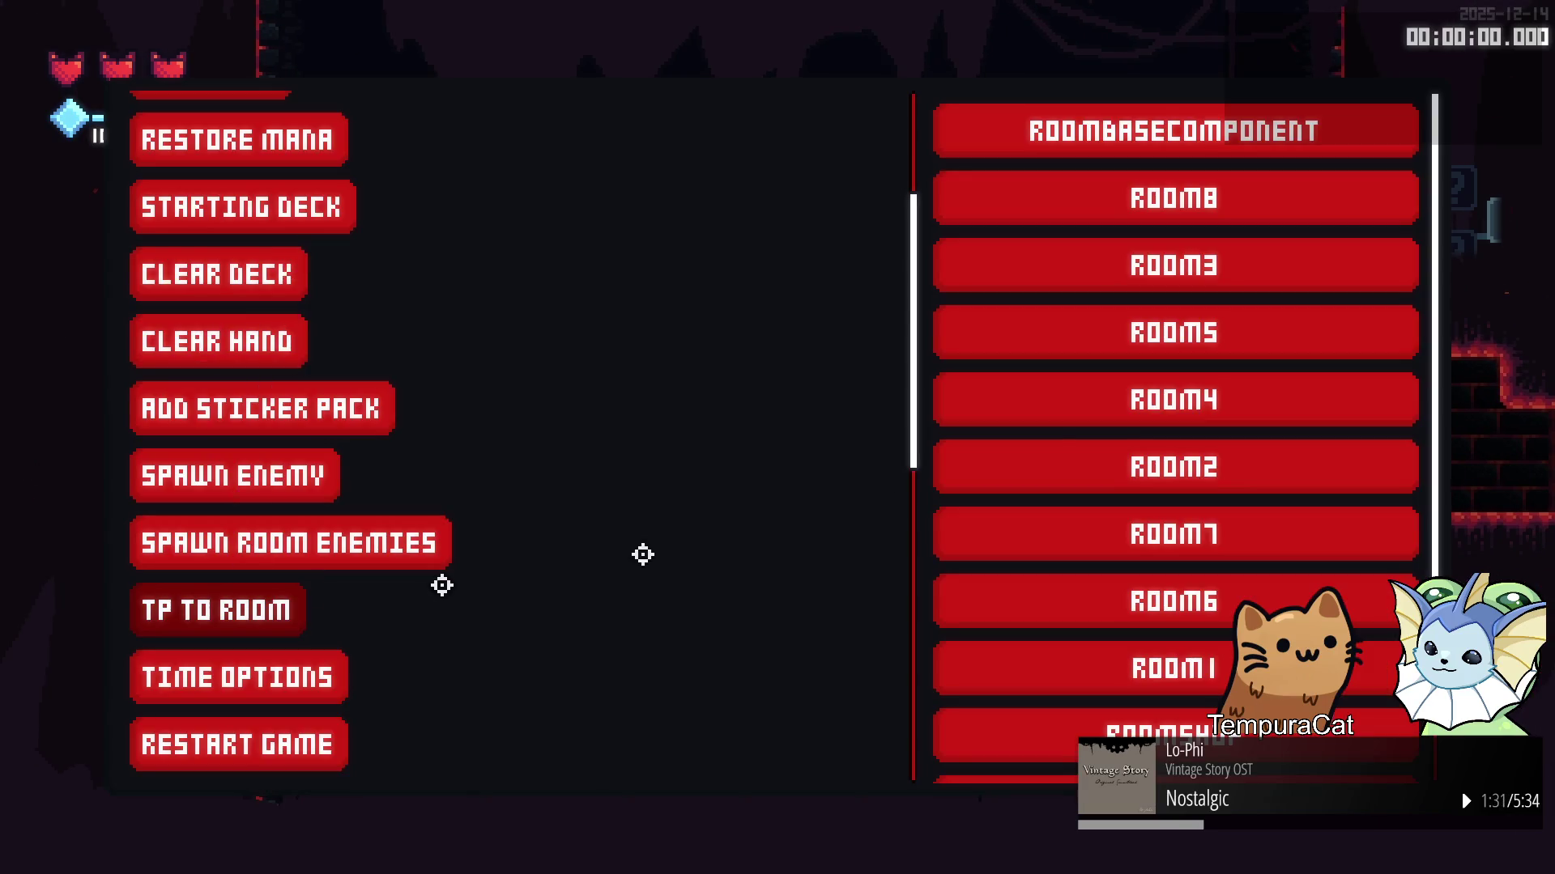
pyautogui.press('F5')
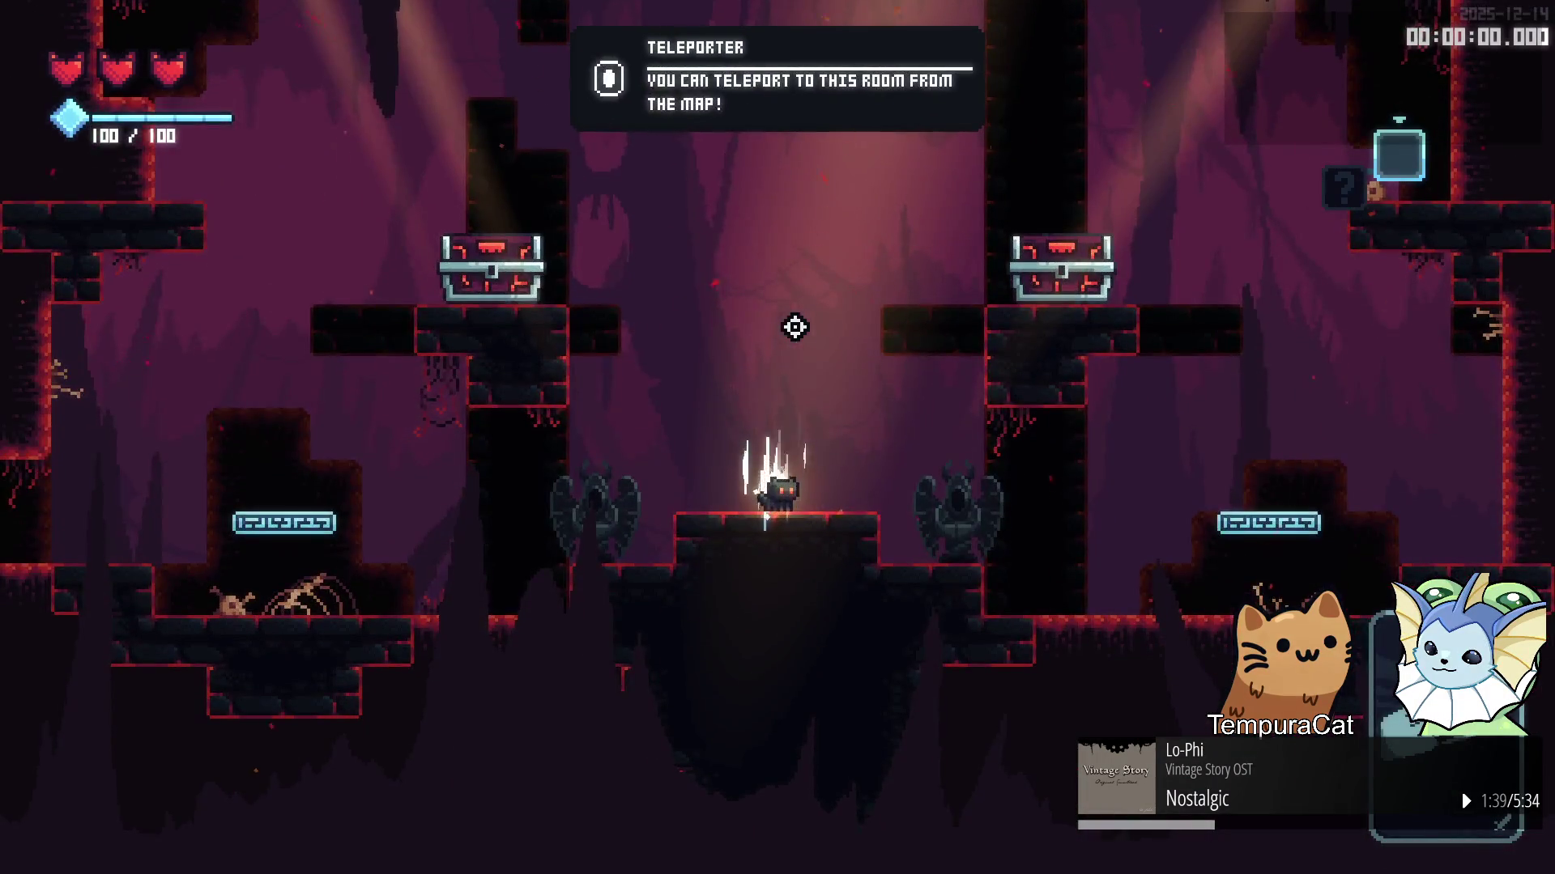
pyautogui.press('F1')
pyautogui.click(150, 193)
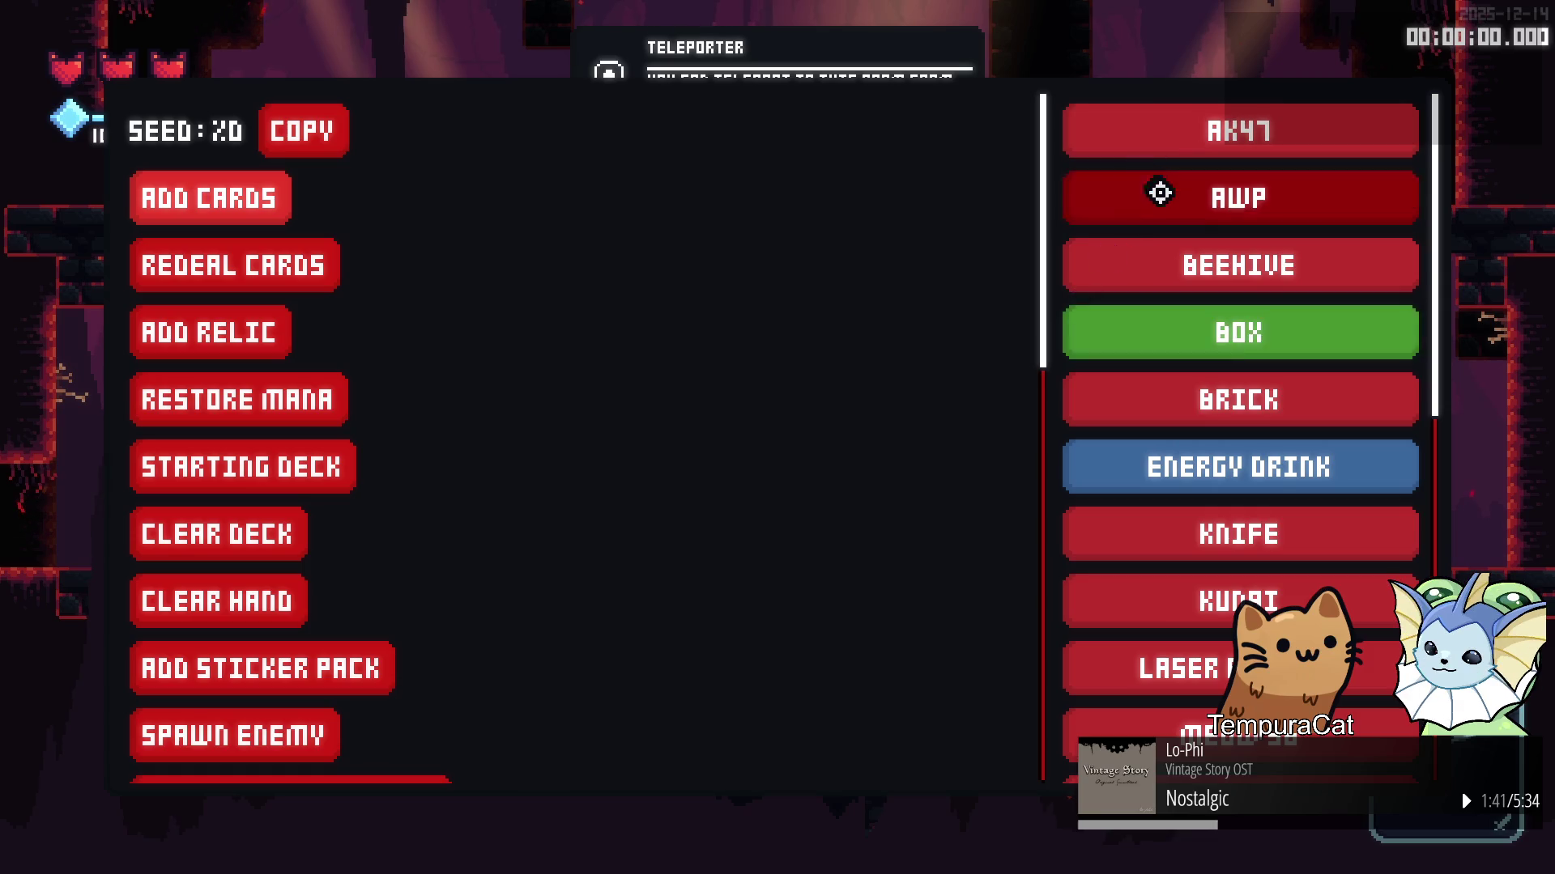
pyautogui.click(1160, 192)
# Spawn DPSDUMMY enemies in the room and fire the sniper through the row
pyautogui.press('F1')
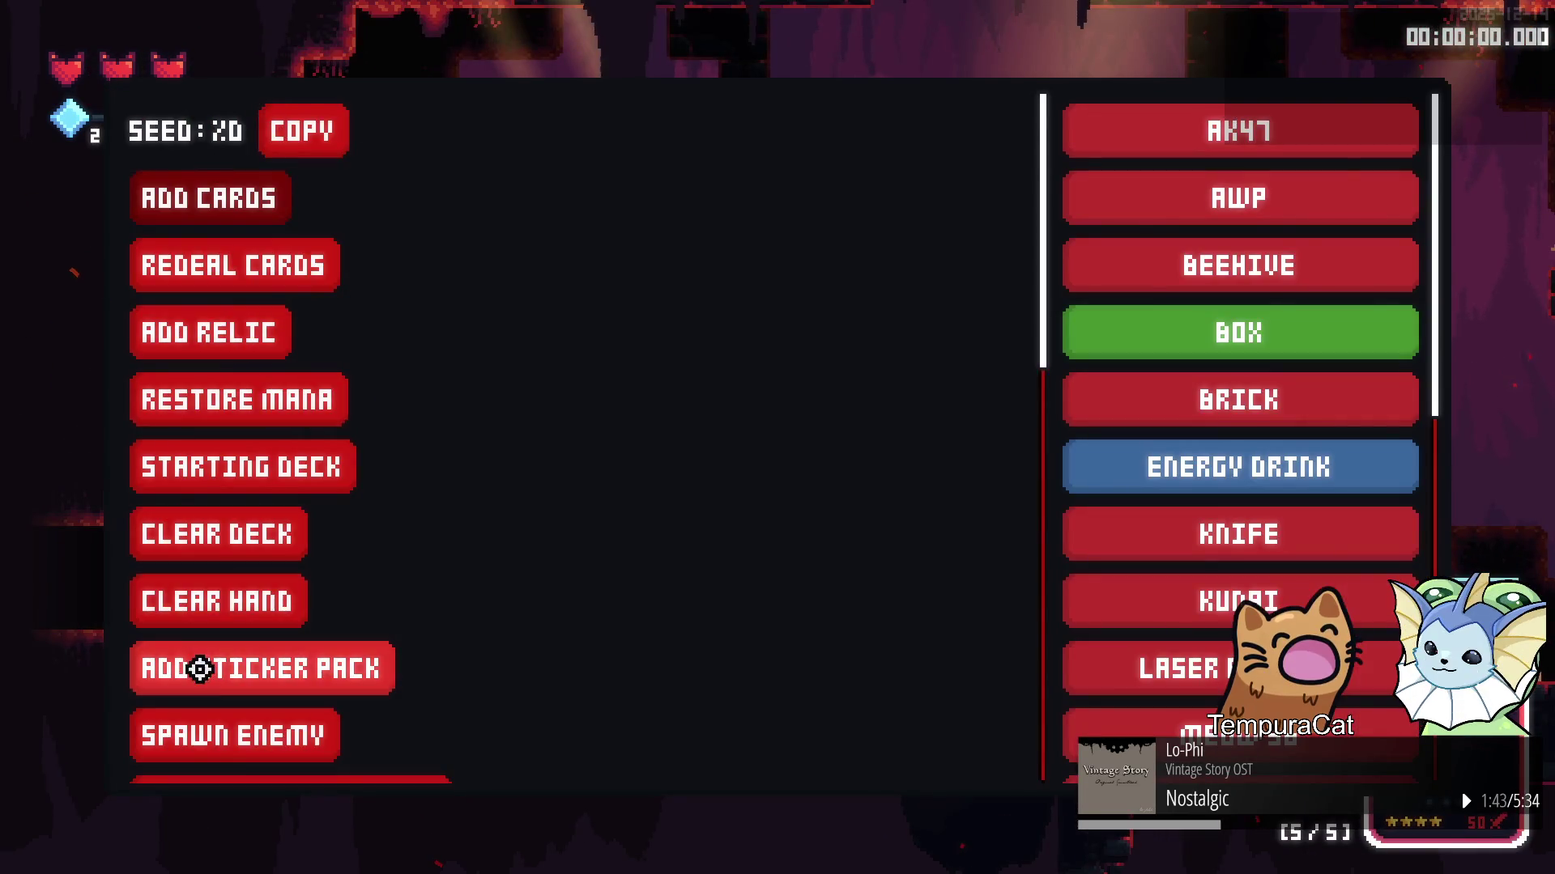
pyautogui.click(278, 733)
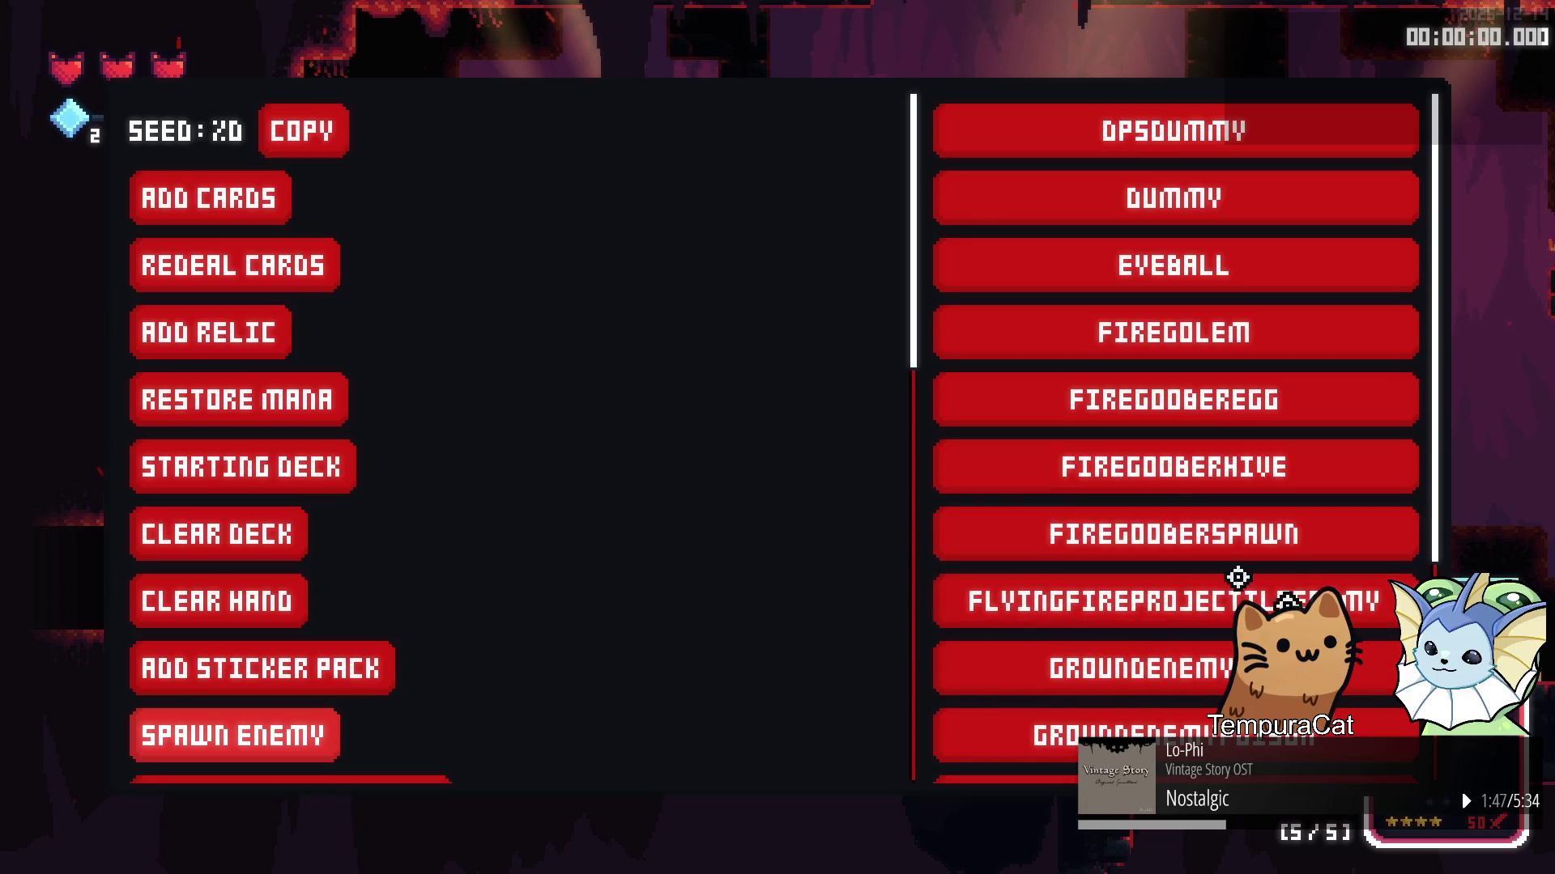
pyautogui.click(1103, 664)
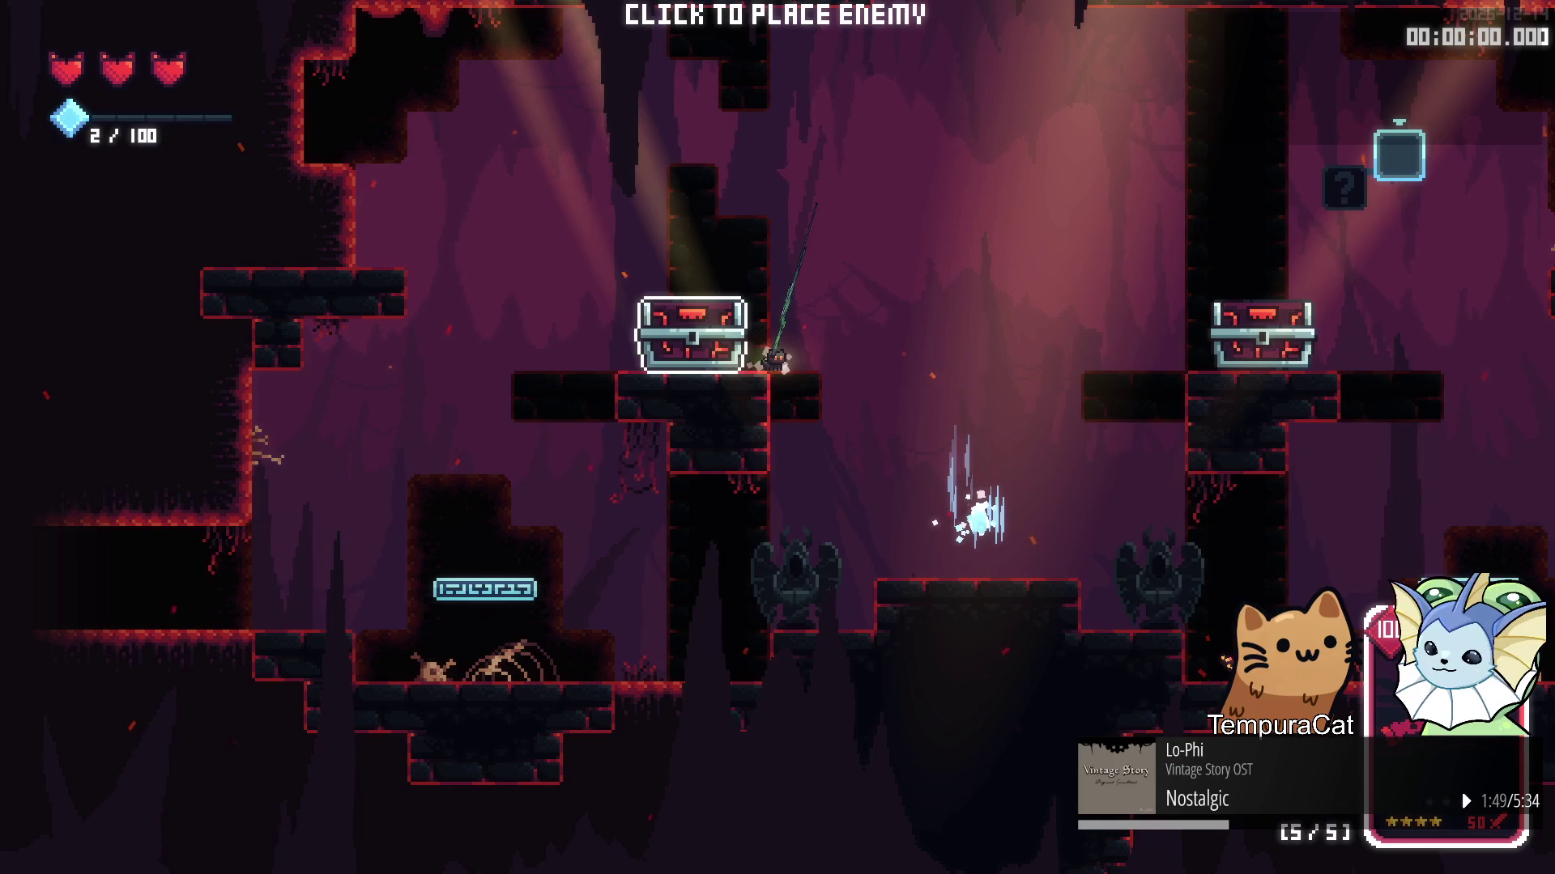
pyautogui.click(1236, 493)
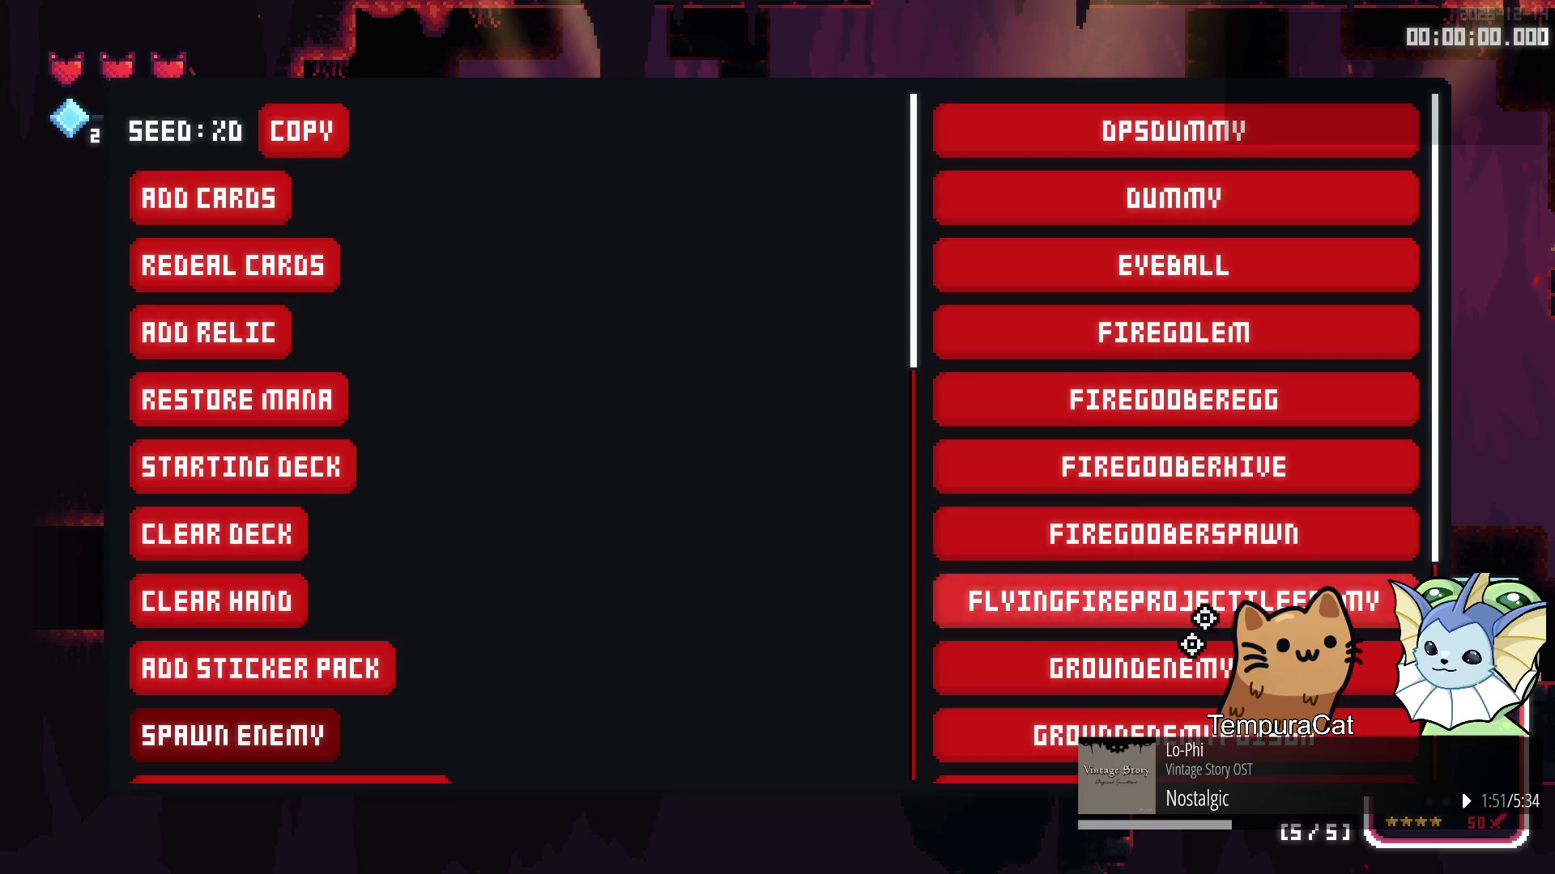
pyautogui.scroll(-3)
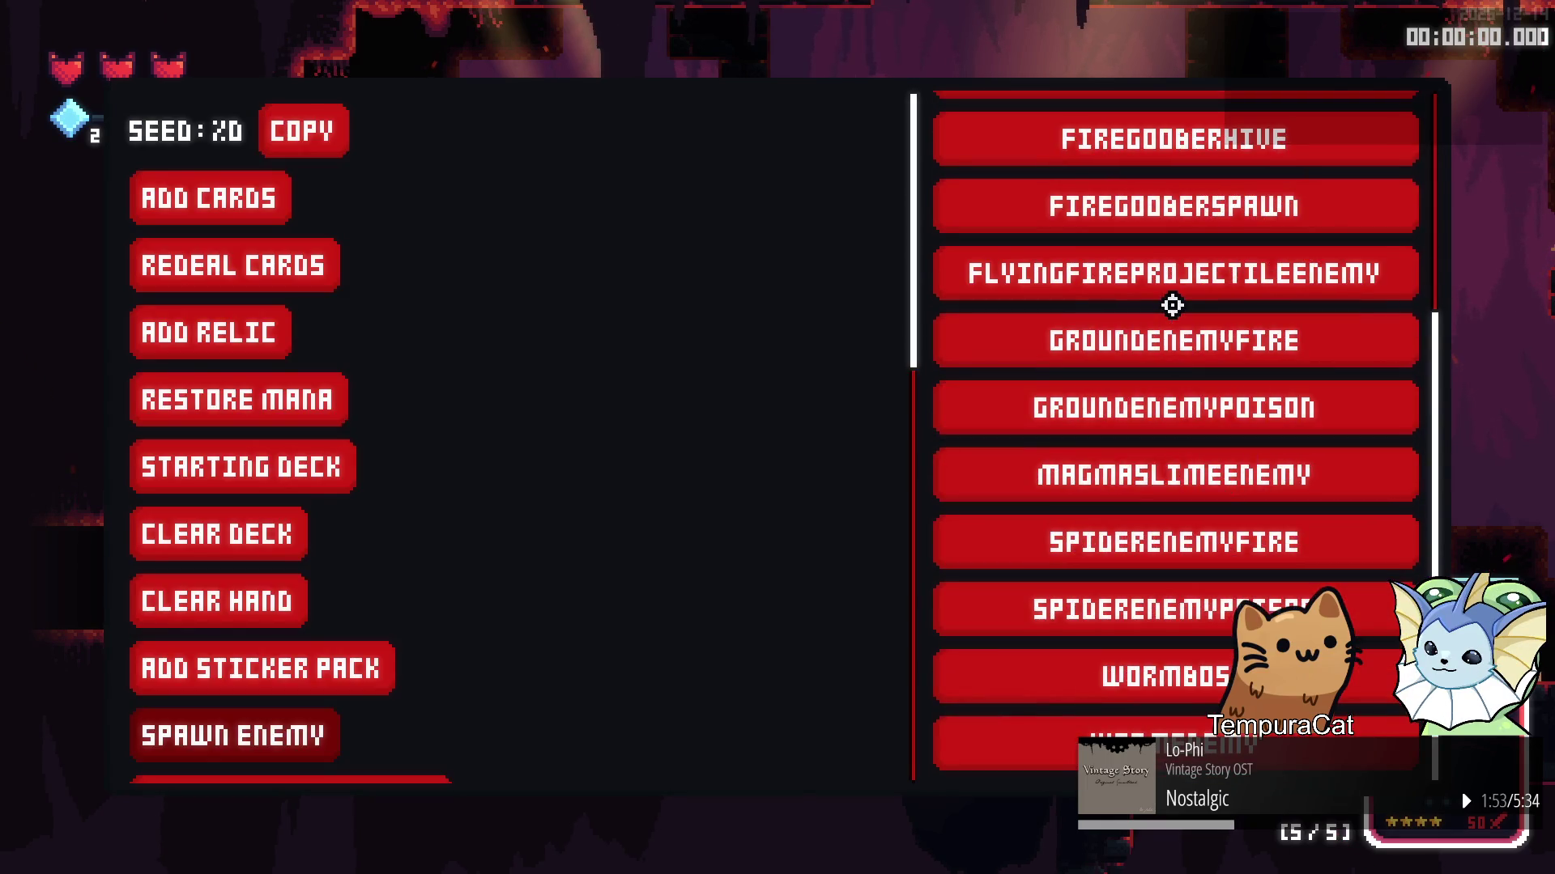
pyautogui.scroll(3)
pyautogui.click(1183, 142)
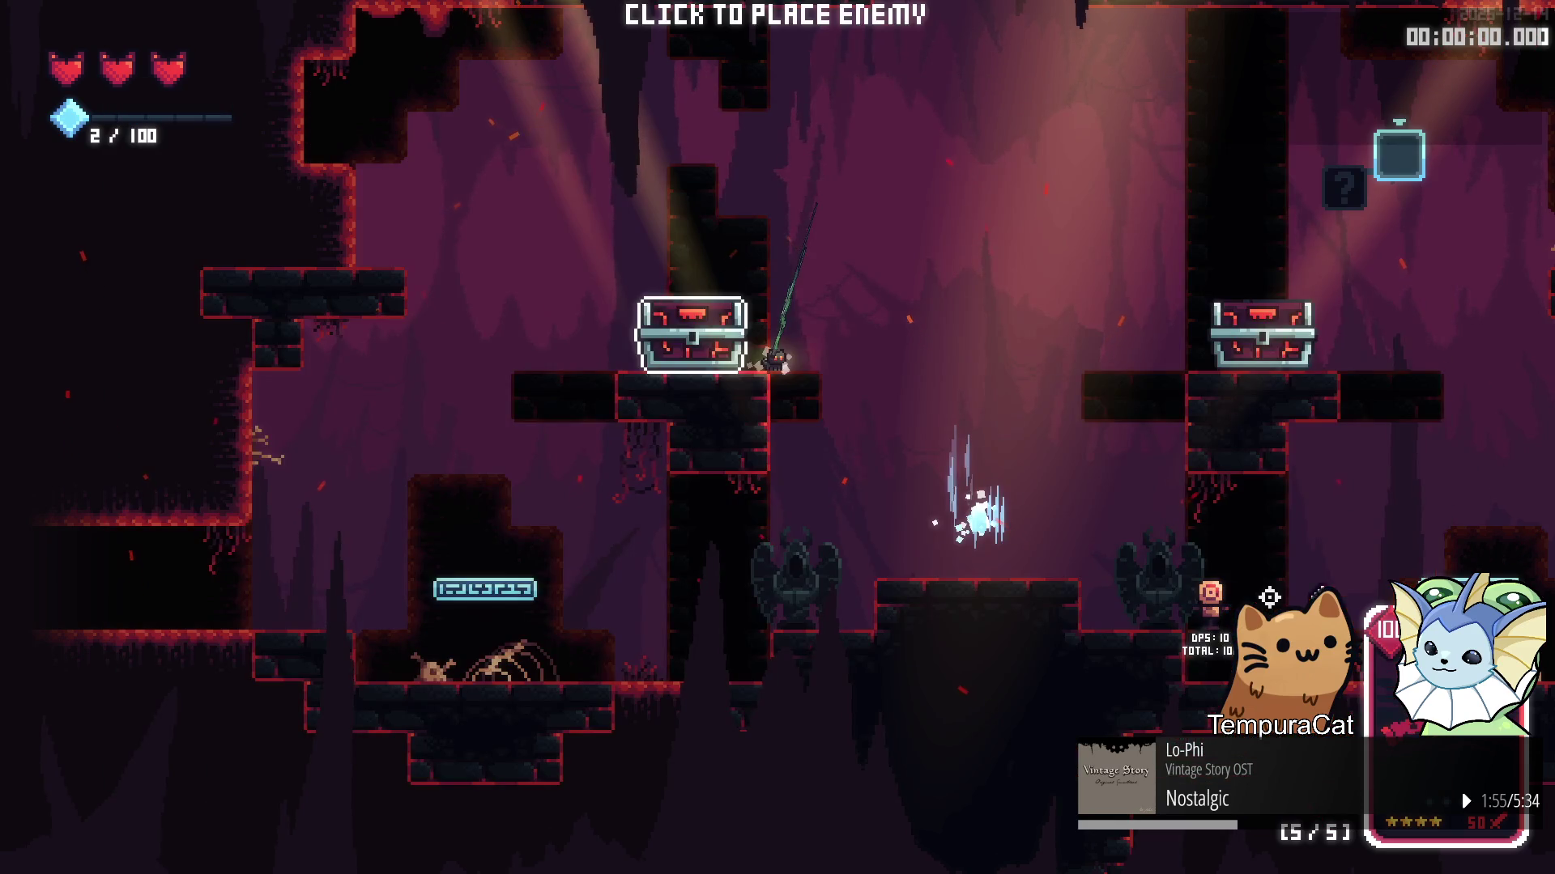
pyautogui.click(1425, 527)
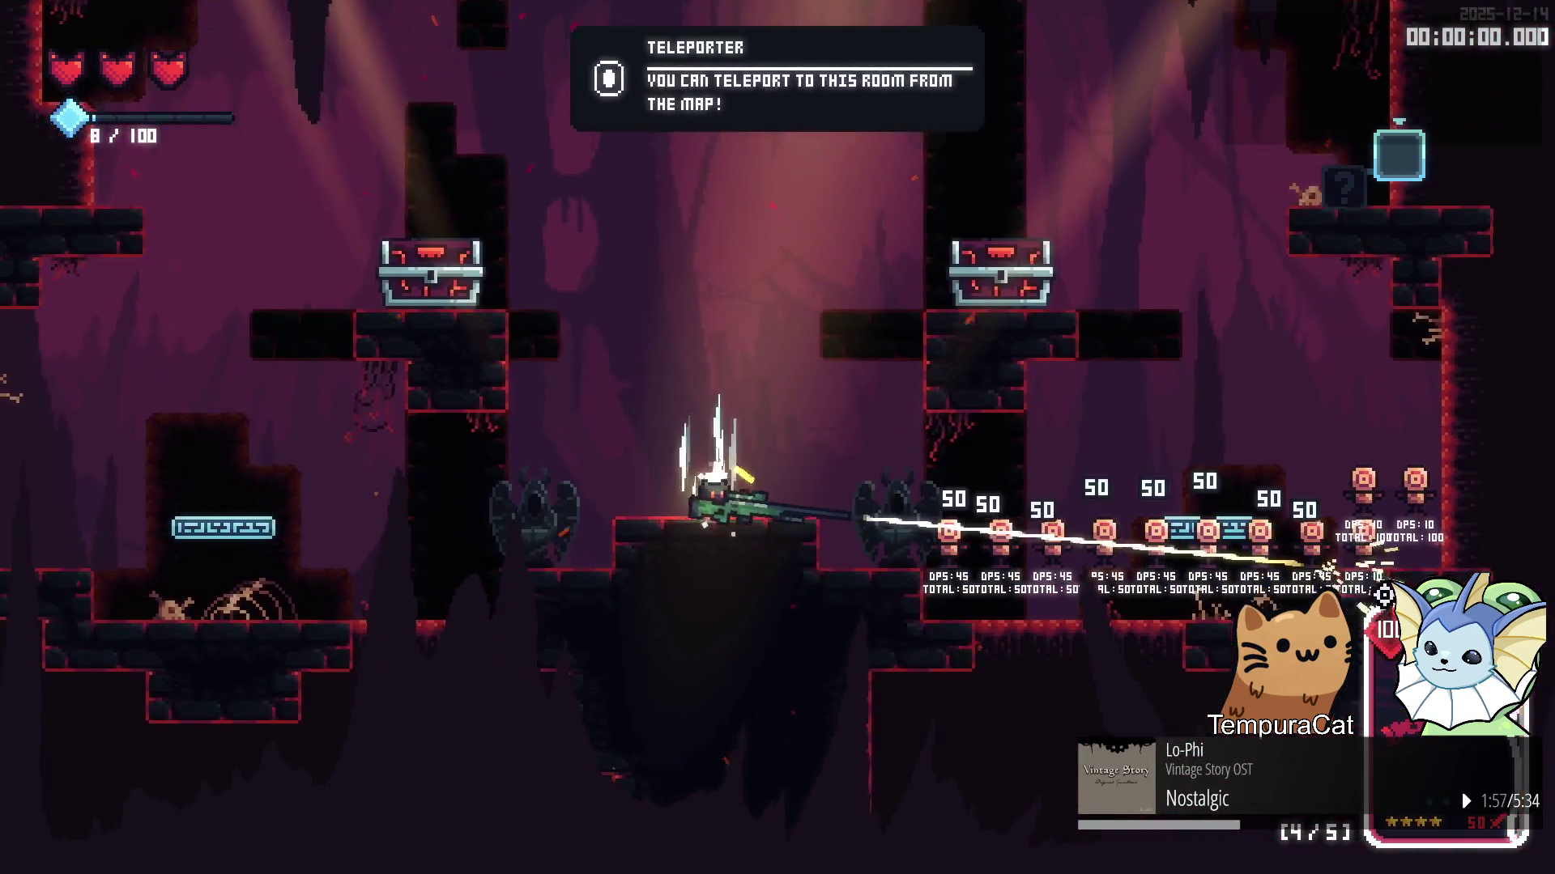
pyautogui.click(1426, 525)
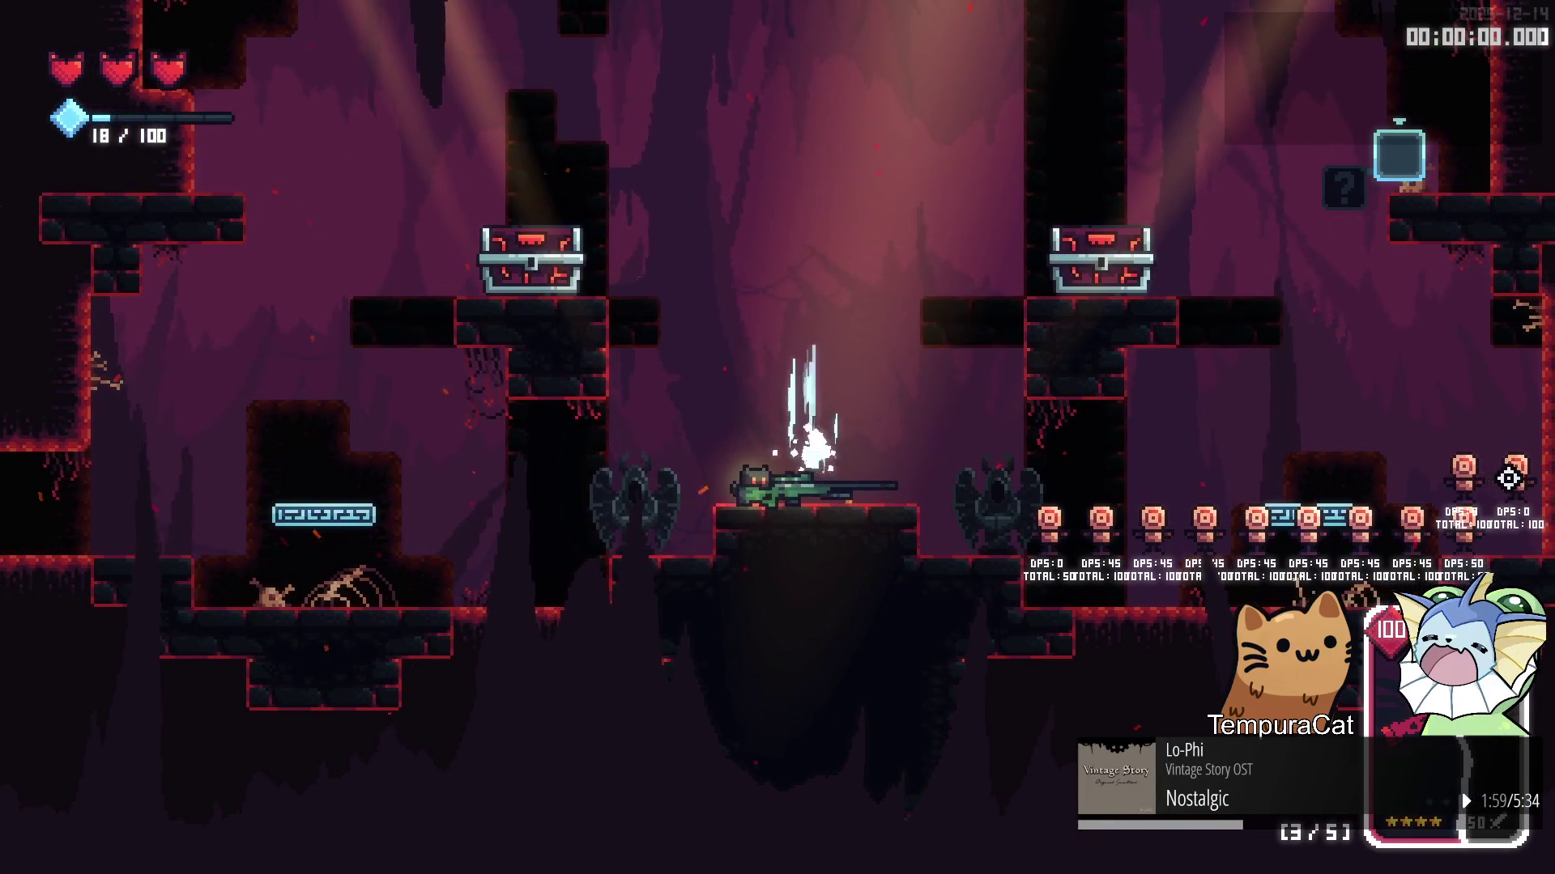
# Place more DPS dummies, reposition the player, and shoot through the dummy rows
pyautogui.press('F1')
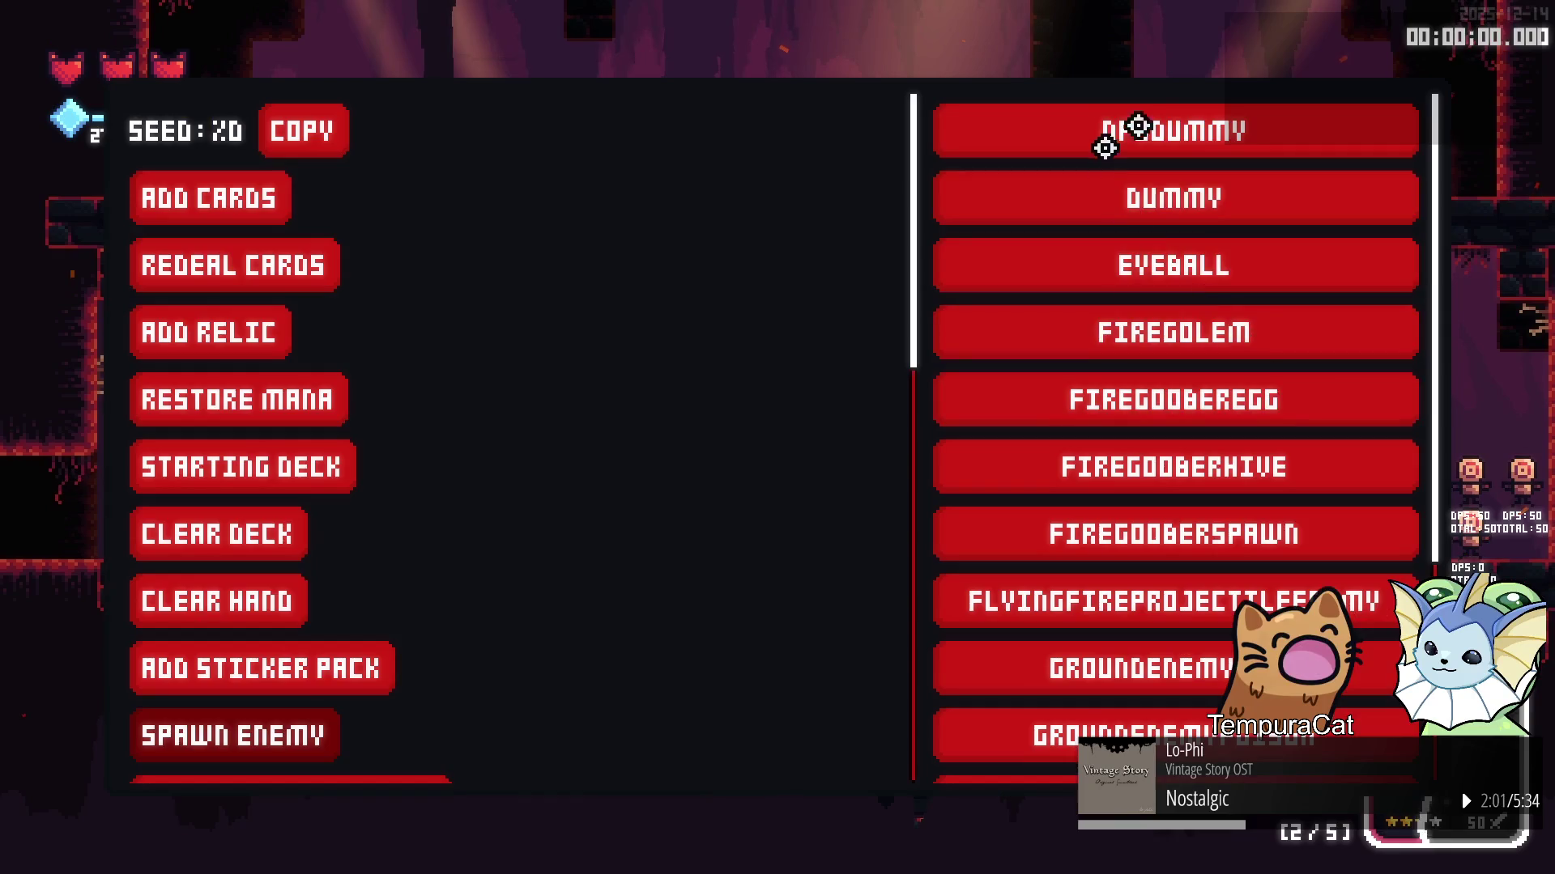
pyautogui.click(1104, 146)
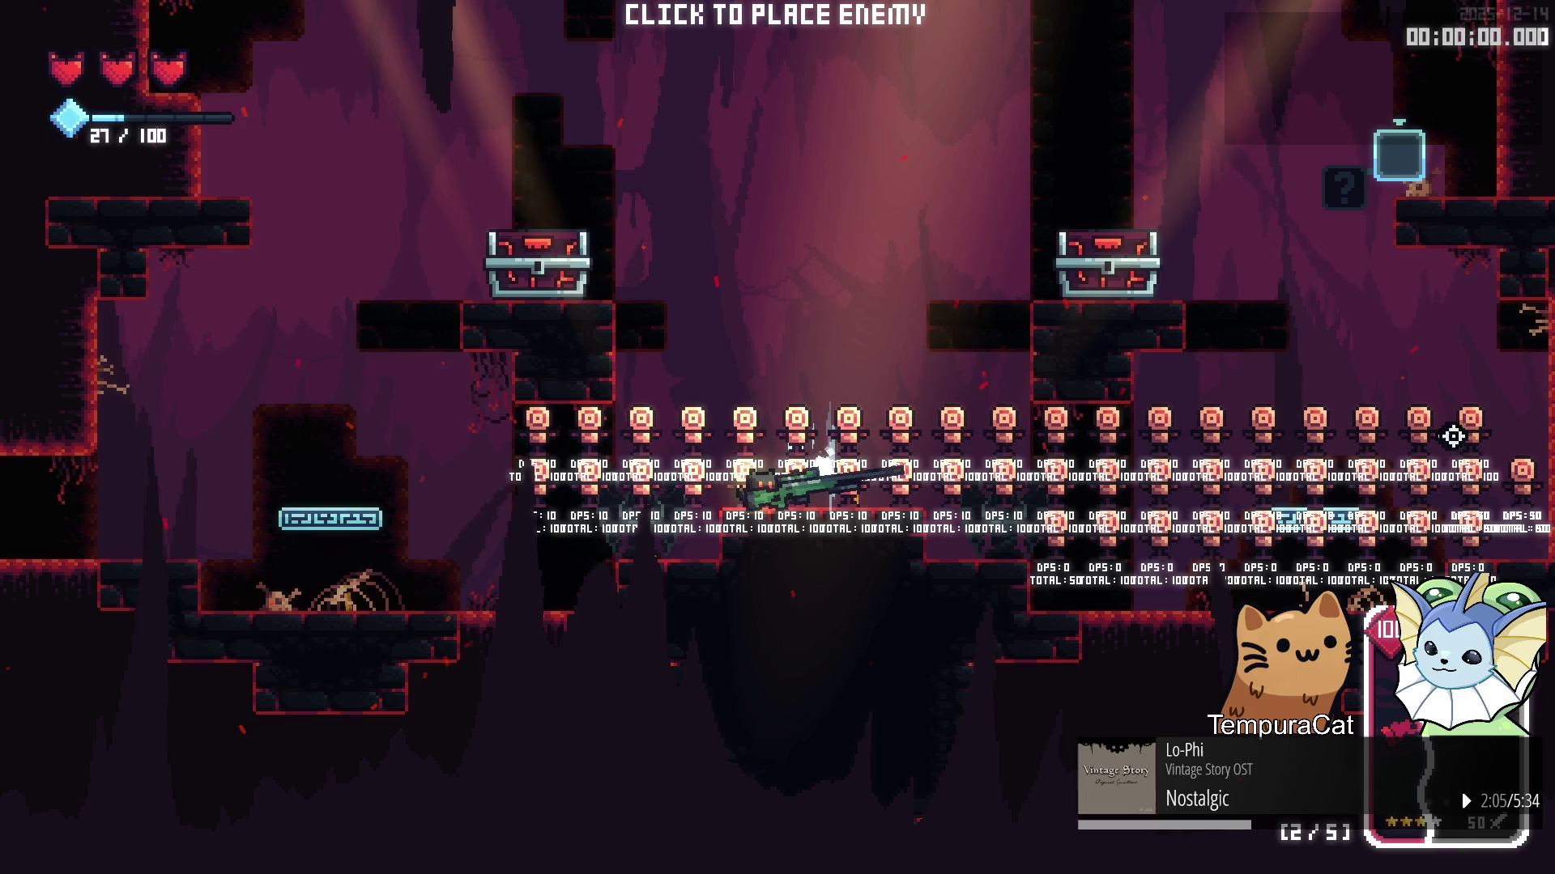
pyautogui.press('F1')
pyautogui.press('F1')
pyautogui.press('a')
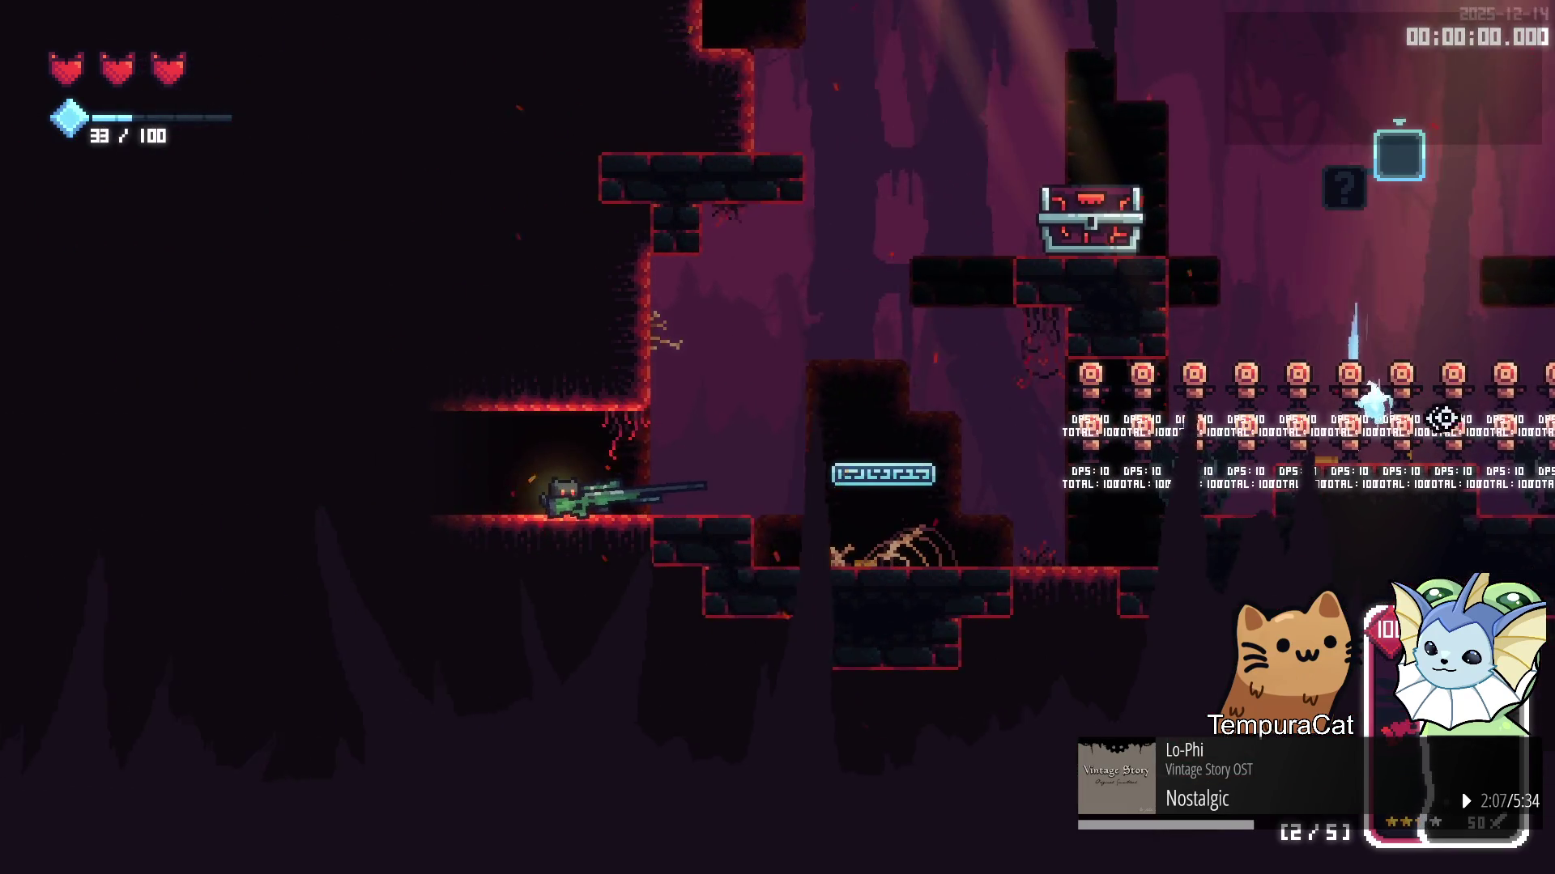
pyautogui.click(1443, 418)
pyautogui.press('d')
pyautogui.press('space')
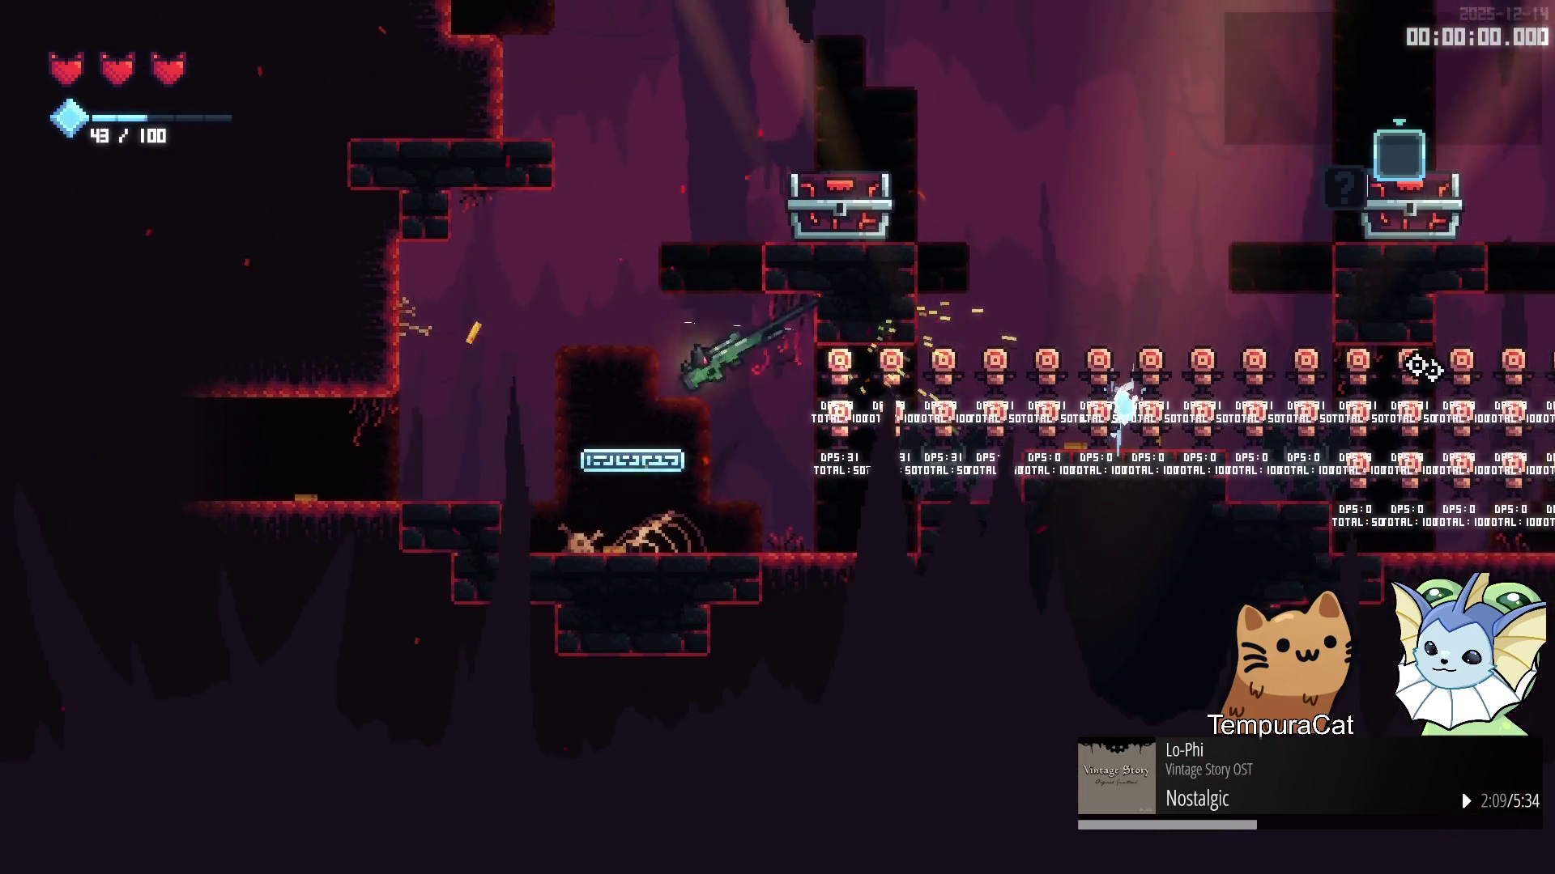
# Add AK47 and AWP cards, equip the AWP, and fire piercing shots through the targets
pyautogui.press('F1')
pyautogui.click(191, 186)
pyautogui.click(1158, 123)
pyautogui.click(1214, 212)
pyautogui.press('F1')
pyautogui.press('F1')
pyautogui.scroll(-3)
pyautogui.scroll(-3)
pyautogui.press('F1')
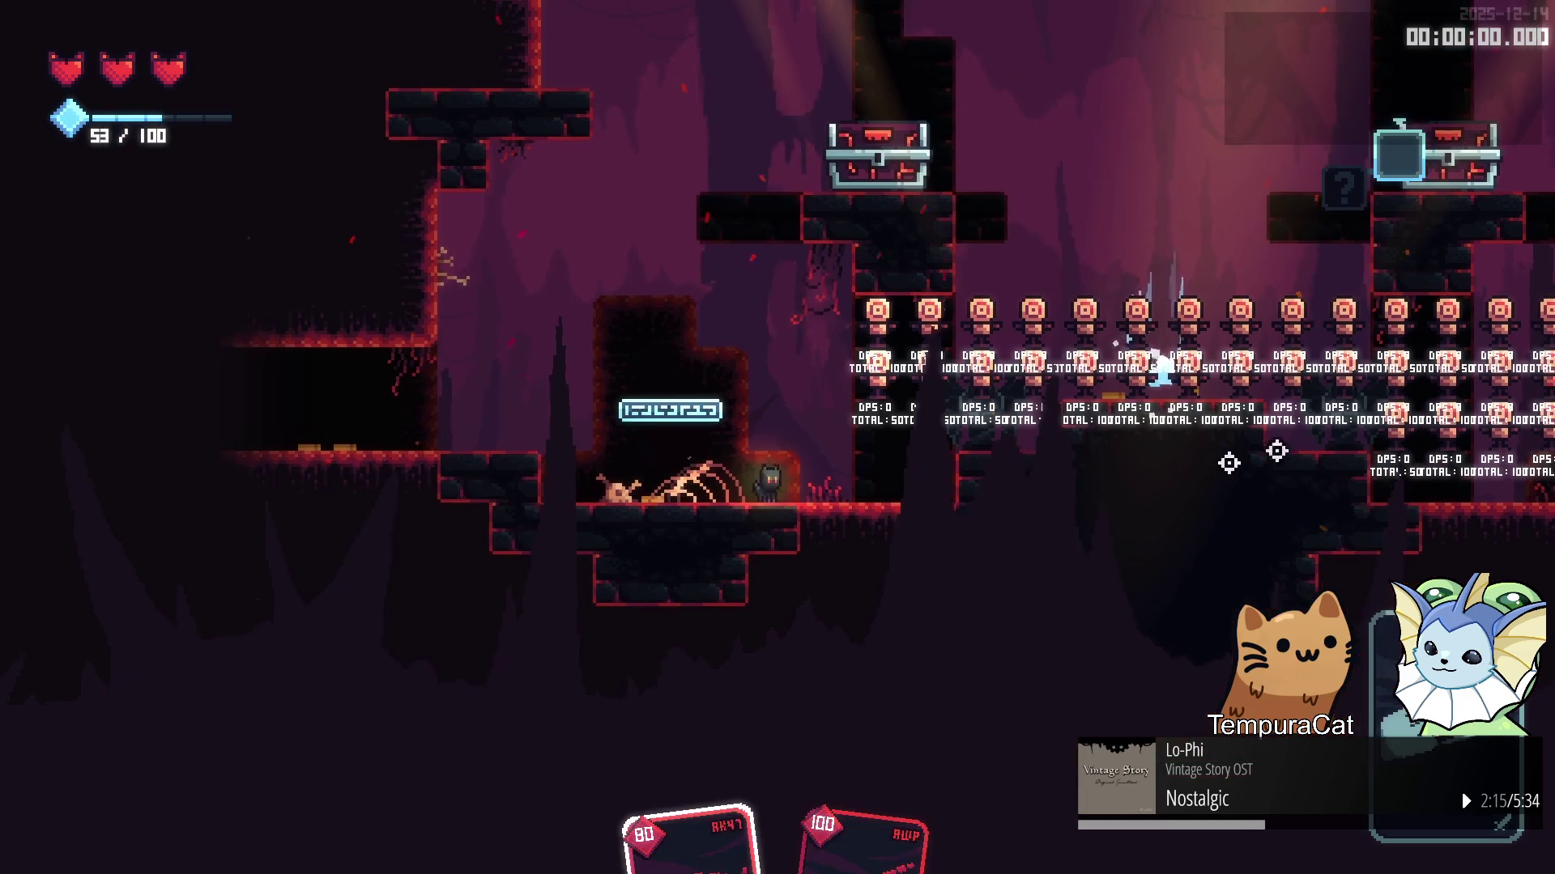
pyautogui.press('2')
pyautogui.click(1492, 362)
pyautogui.click(1503, 386)
# Fire more AWP shots at the dummy rows and add another AWP card
pyautogui.hotkey('alt', 'Tab')
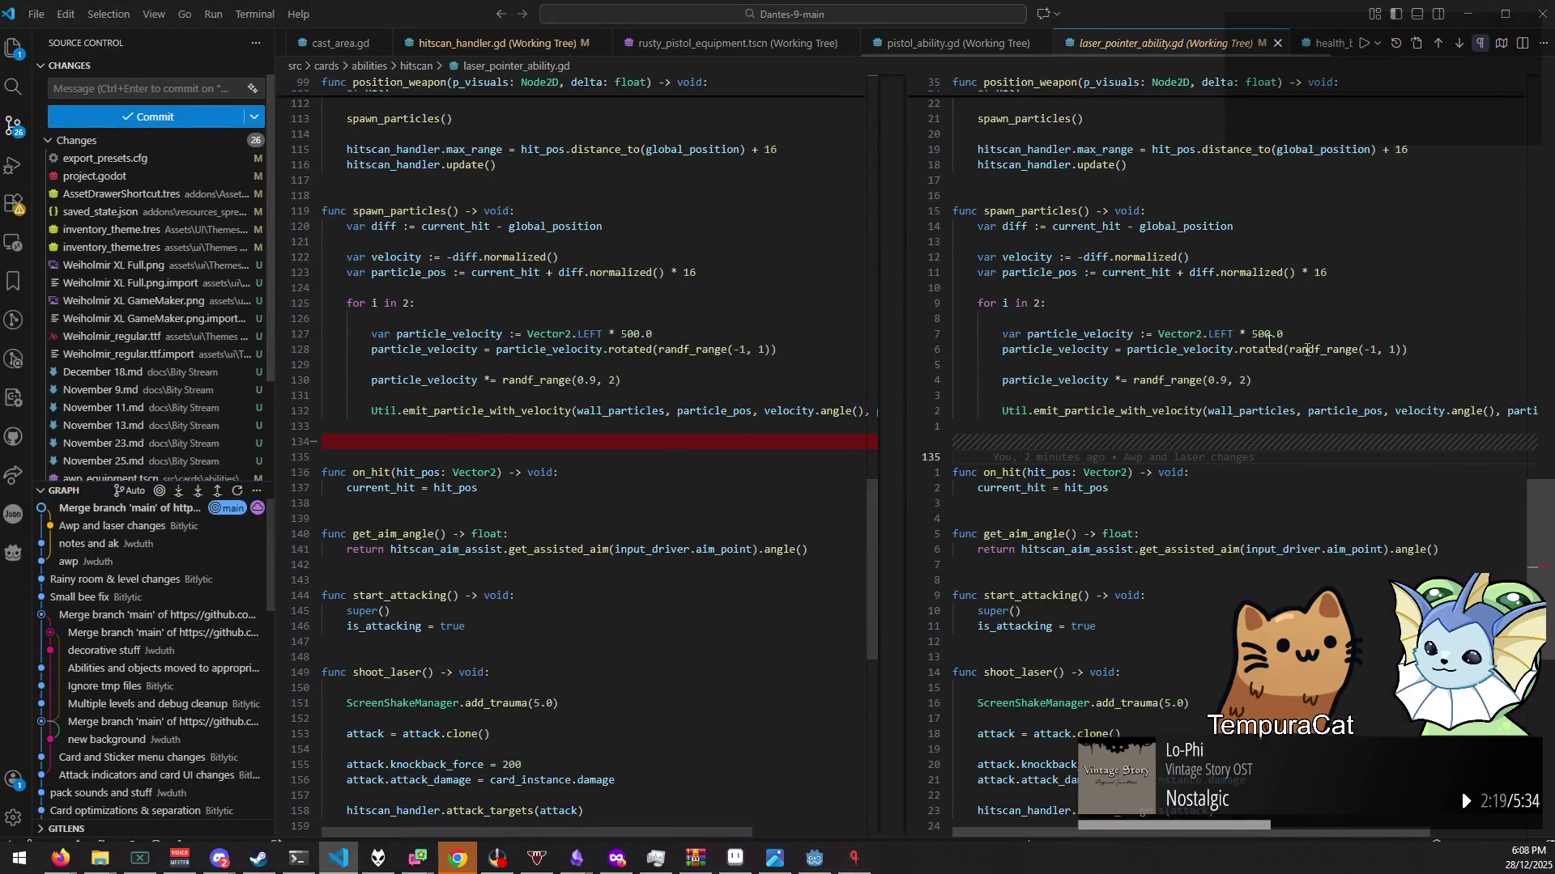
pyautogui.hotkey('alt', 'Tab')
pyautogui.click(1462, 390)
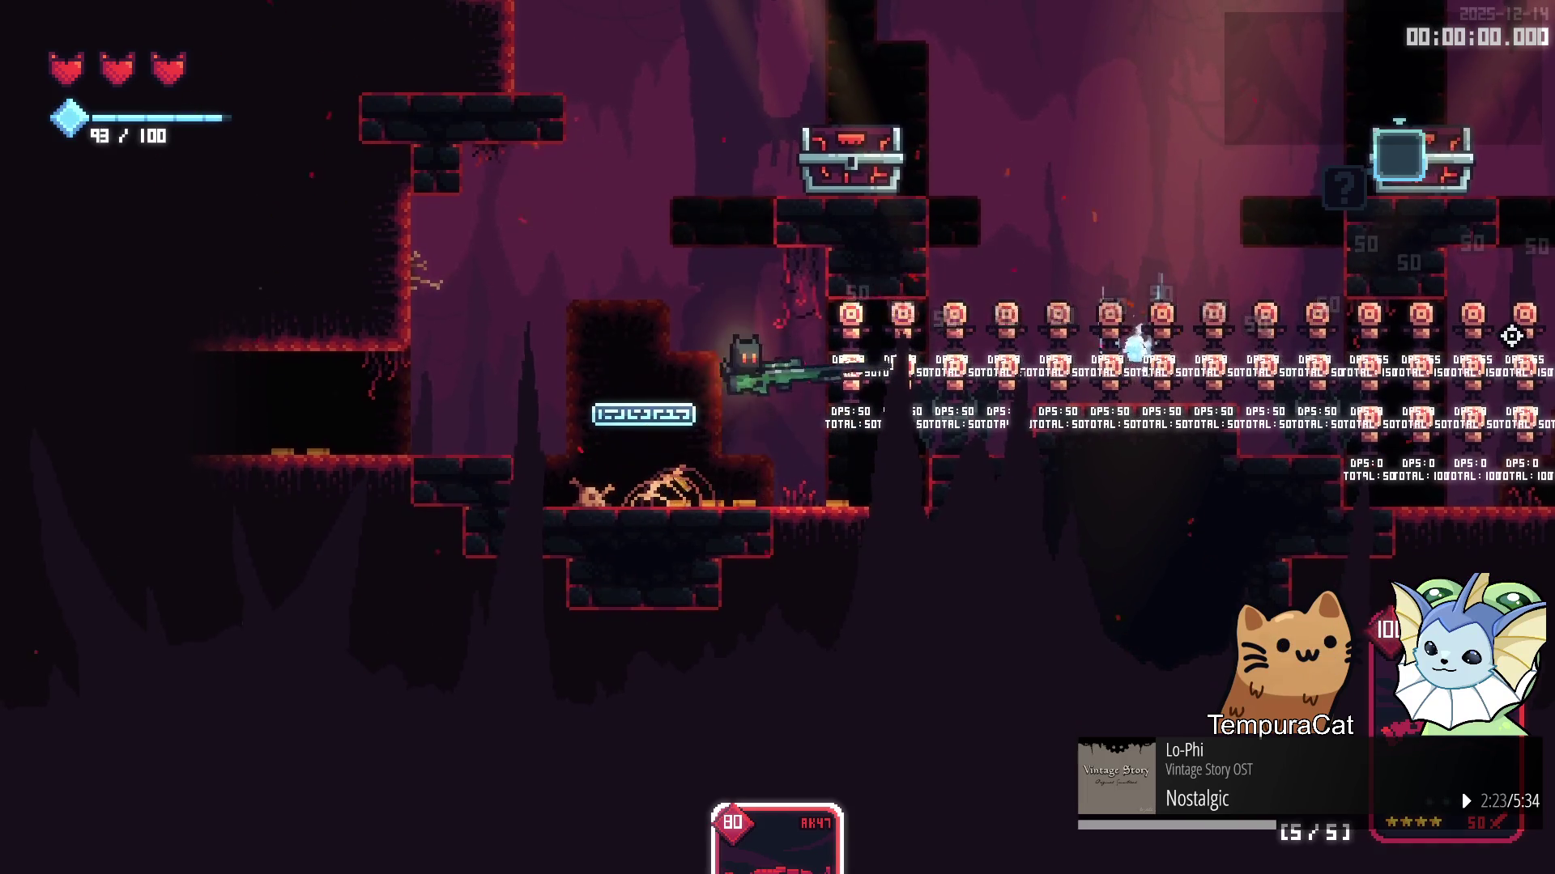
pyautogui.click(1489, 348)
pyautogui.press('F1')
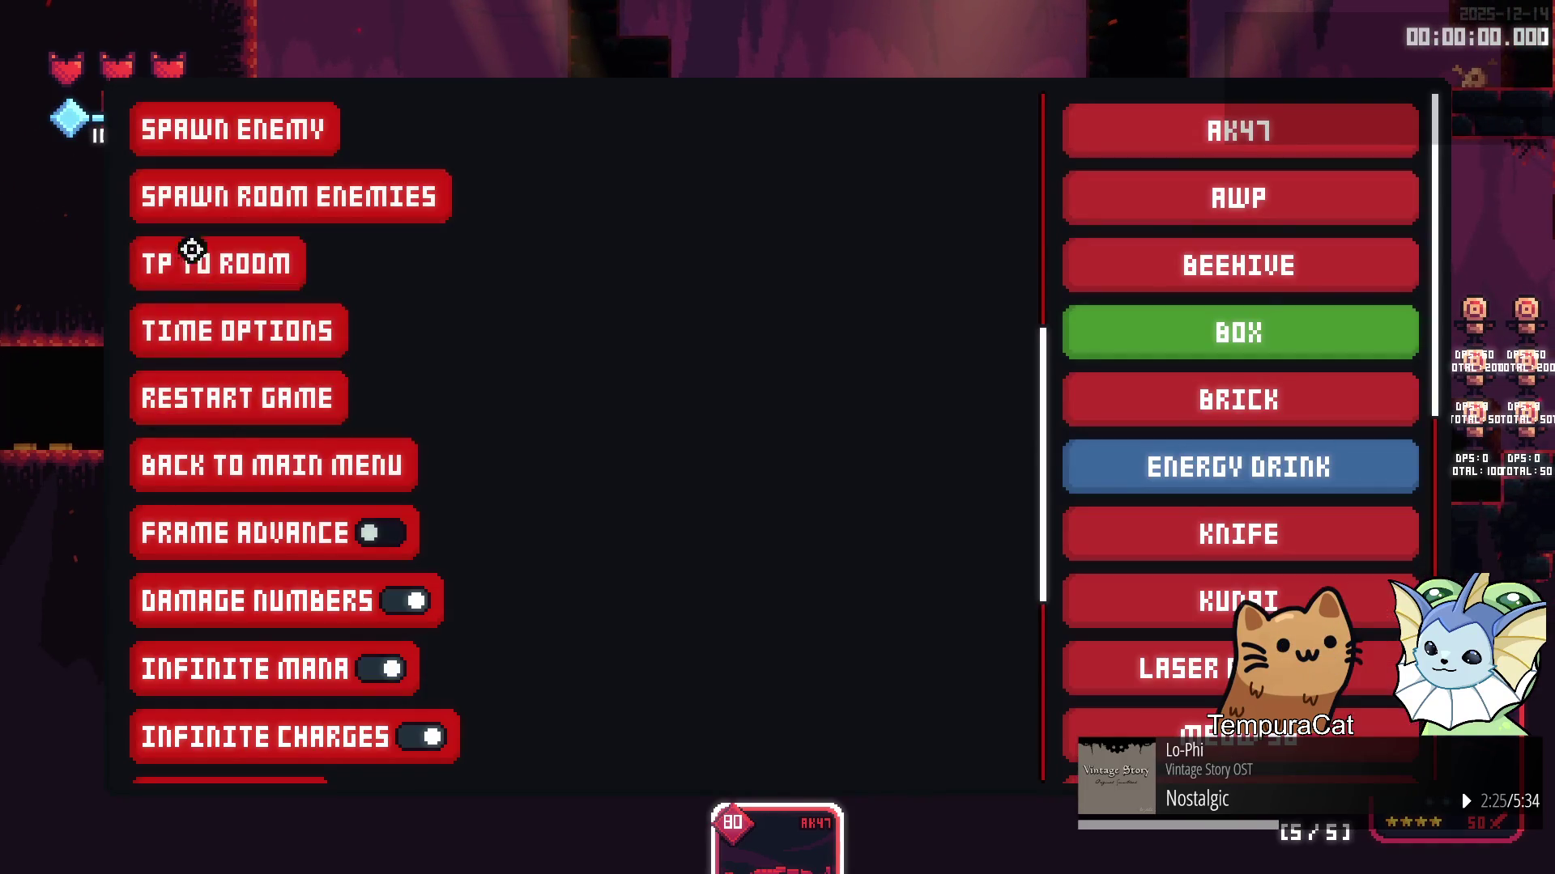
pyautogui.scroll(3)
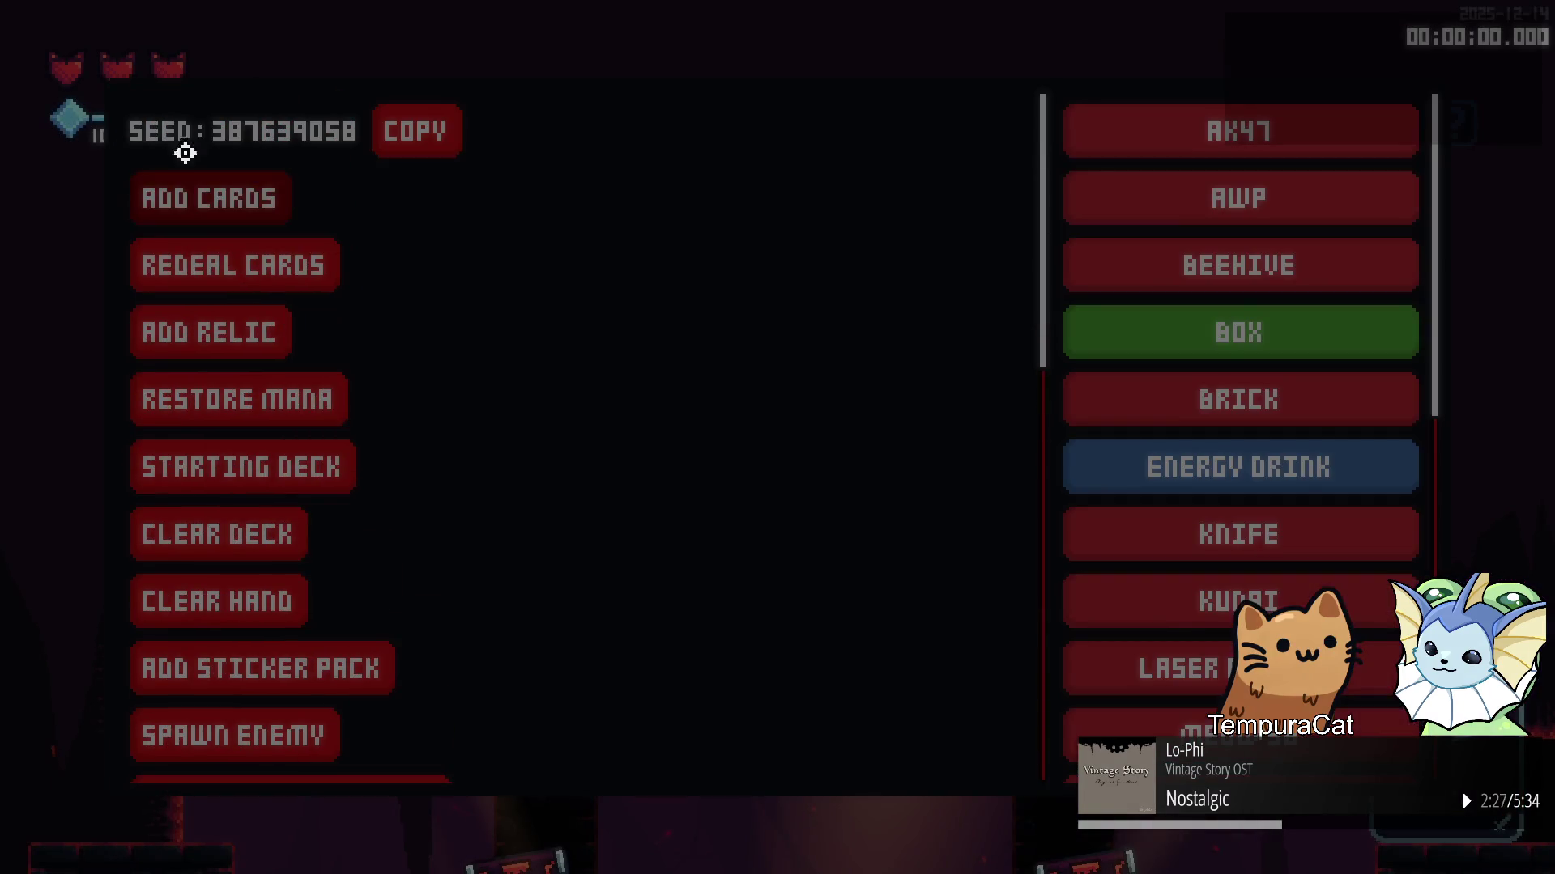
pyautogui.click(1197, 197)
pyautogui.scroll(-3)
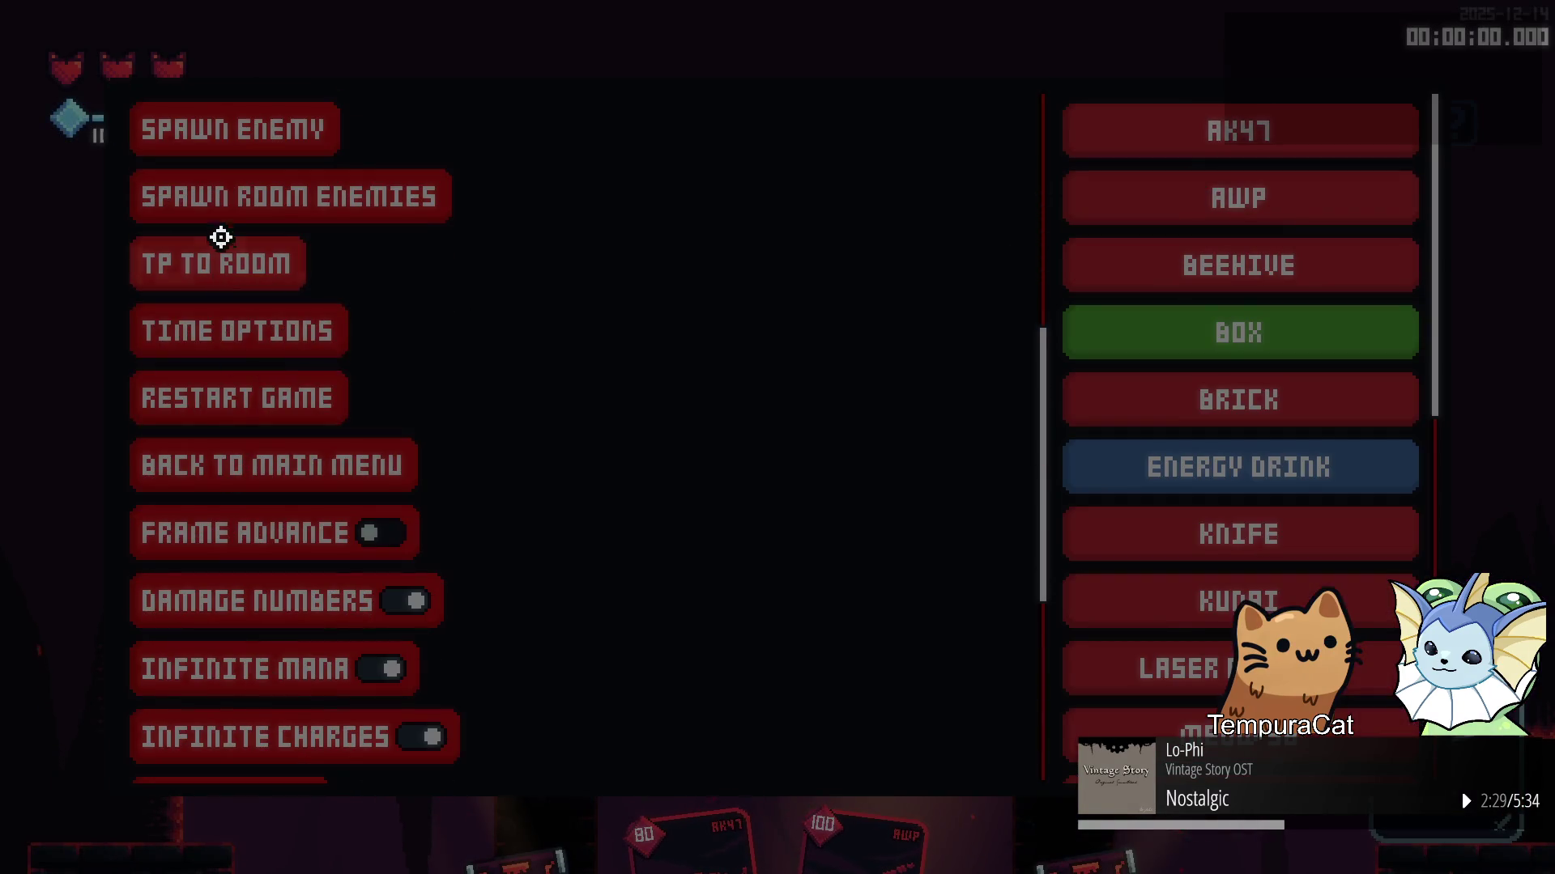
pyautogui.press('F1')
pyautogui.press('F1')
pyautogui.click(233, 129)
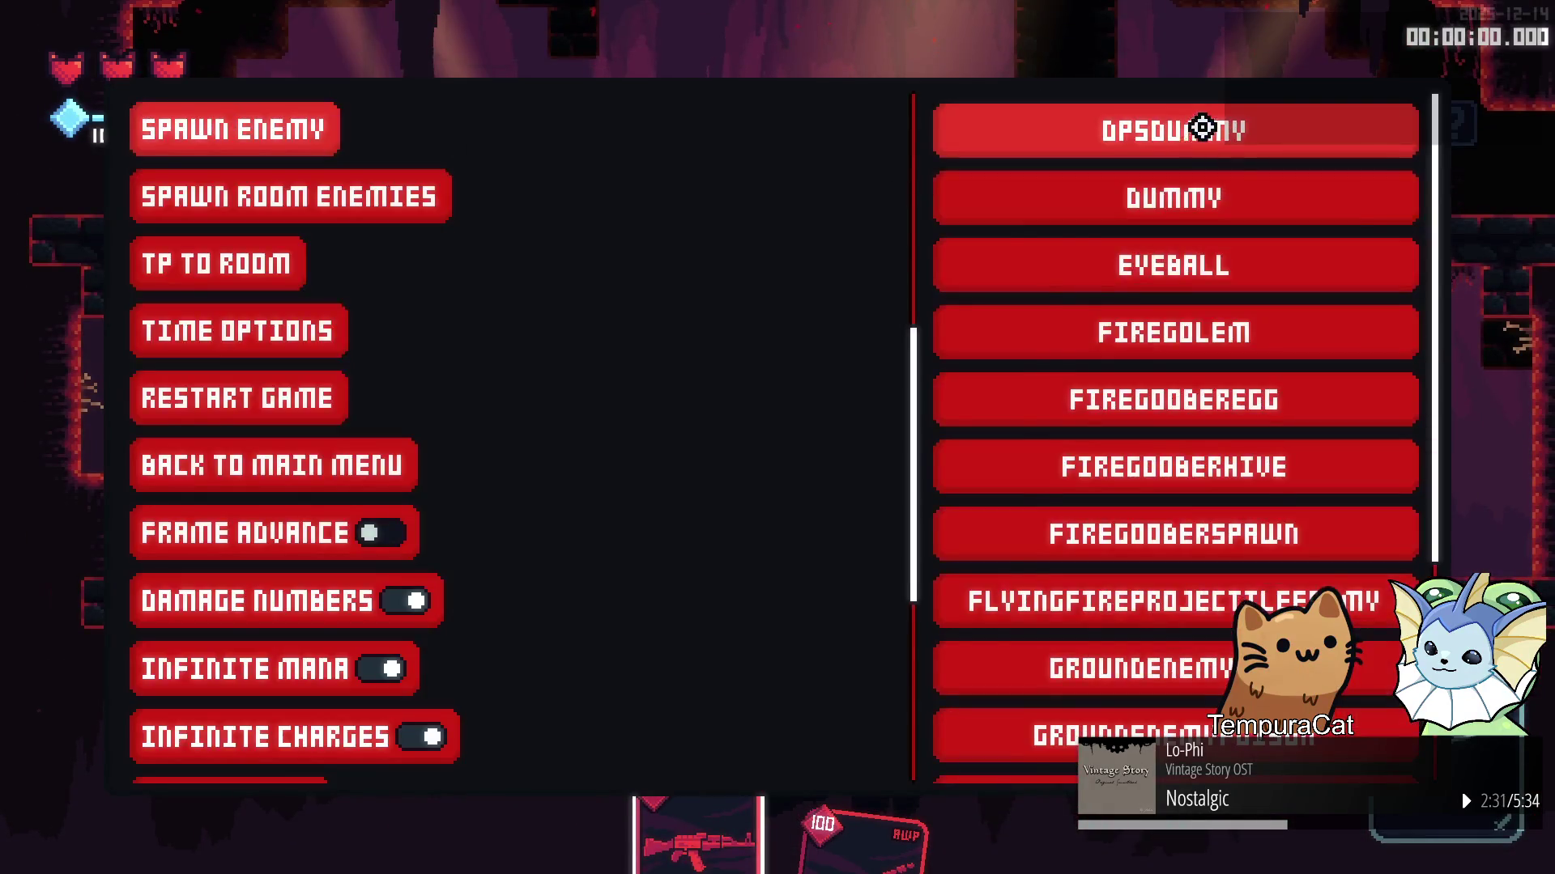
# Place a DPSDUMMY beside the player and fire the AWP at it repeatedly
pyautogui.click(1173, 129)
pyautogui.press('F1')
pyautogui.press('F1')
pyautogui.press('F1')
pyautogui.scroll(-3)
pyautogui.press('F1')
pyautogui.click(1295, 479)
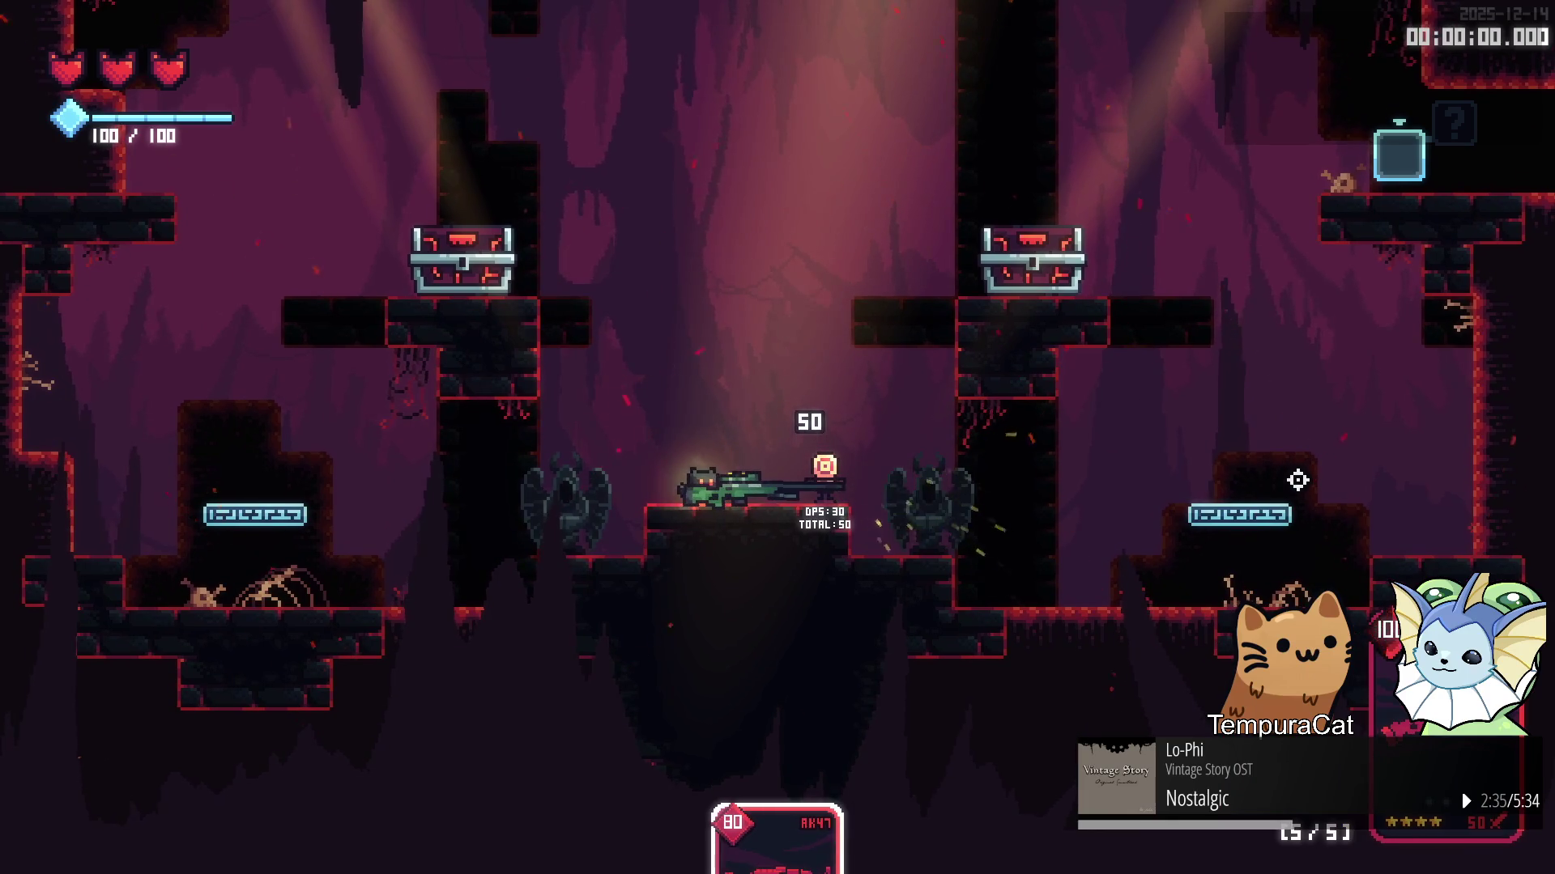
pyautogui.click(1291, 477)
pyautogui.click(1289, 476)
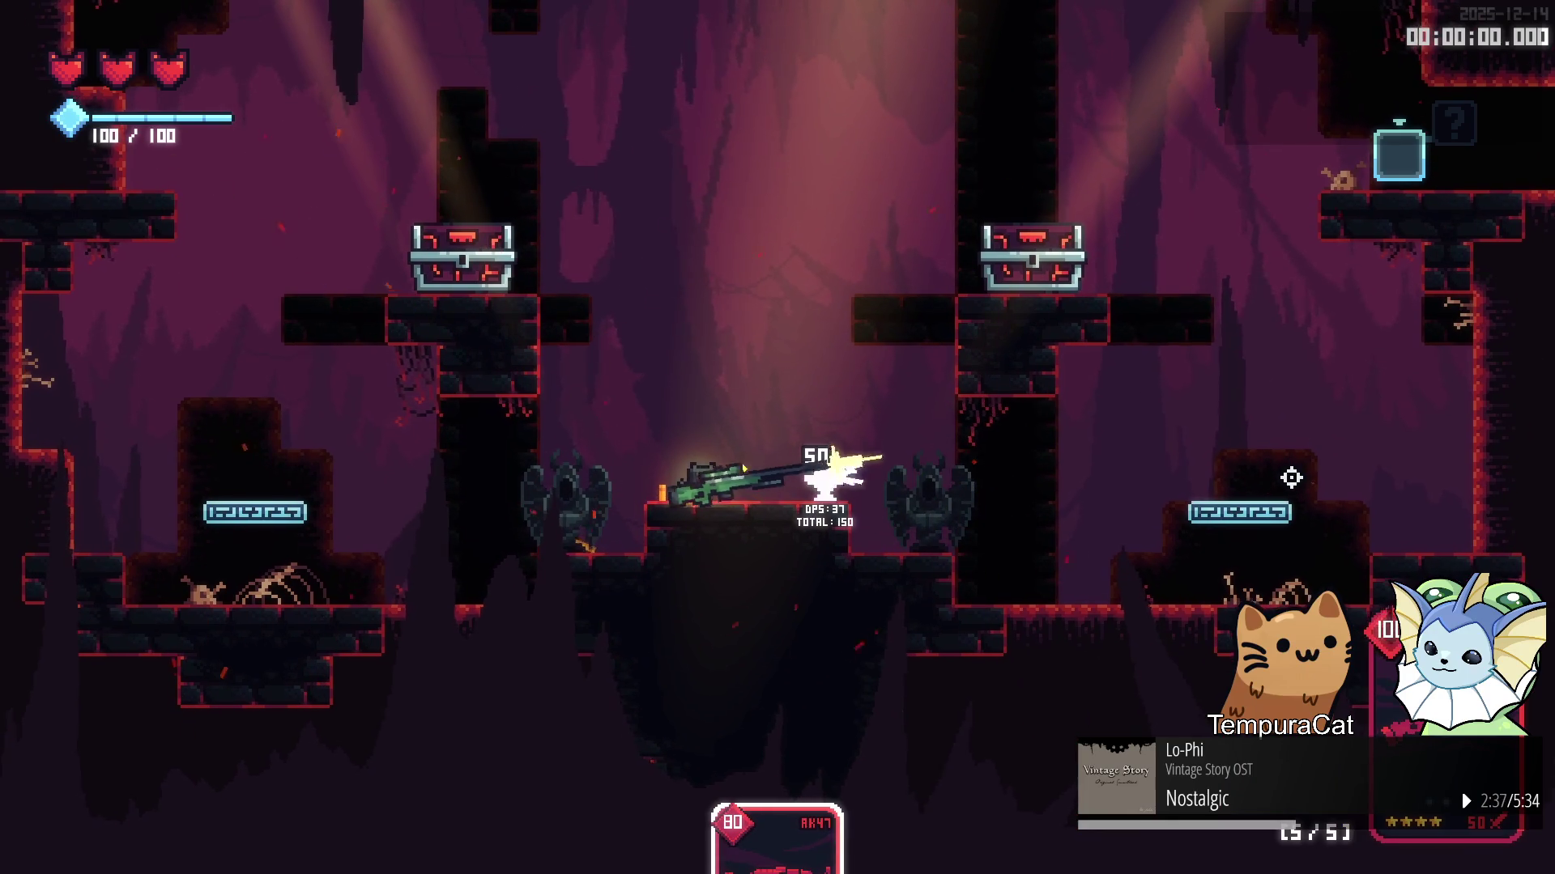
pyautogui.click(1300, 482)
pyautogui.click(1275, 459)
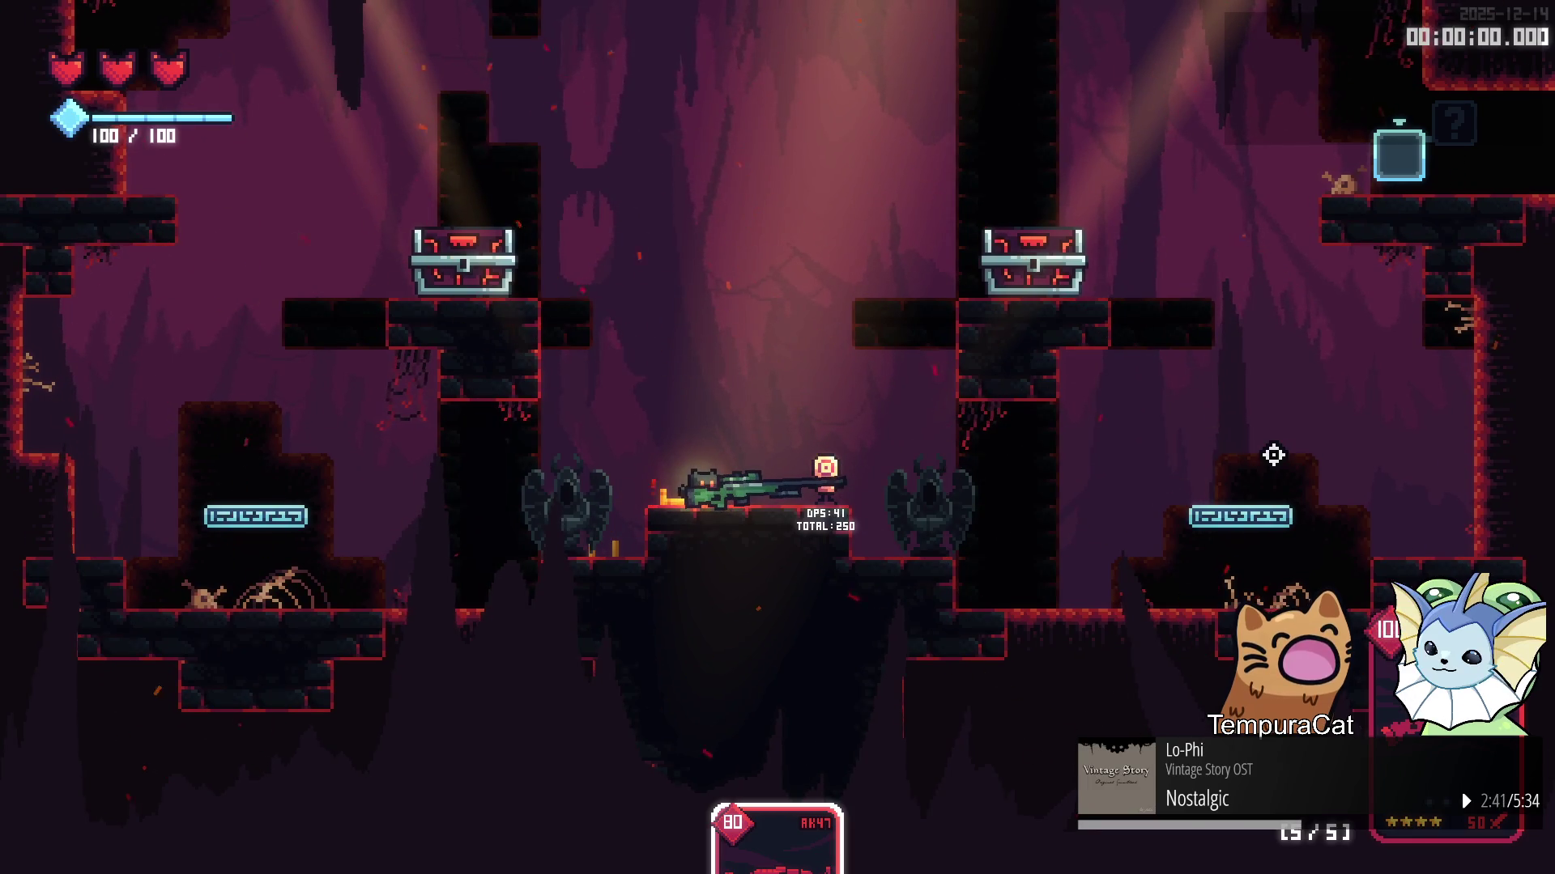
# Check the time scale settings in the debug menu, then keep firing at the dummy
pyautogui.press('F1')
pyautogui.scroll(-3)
pyautogui.scroll(3)
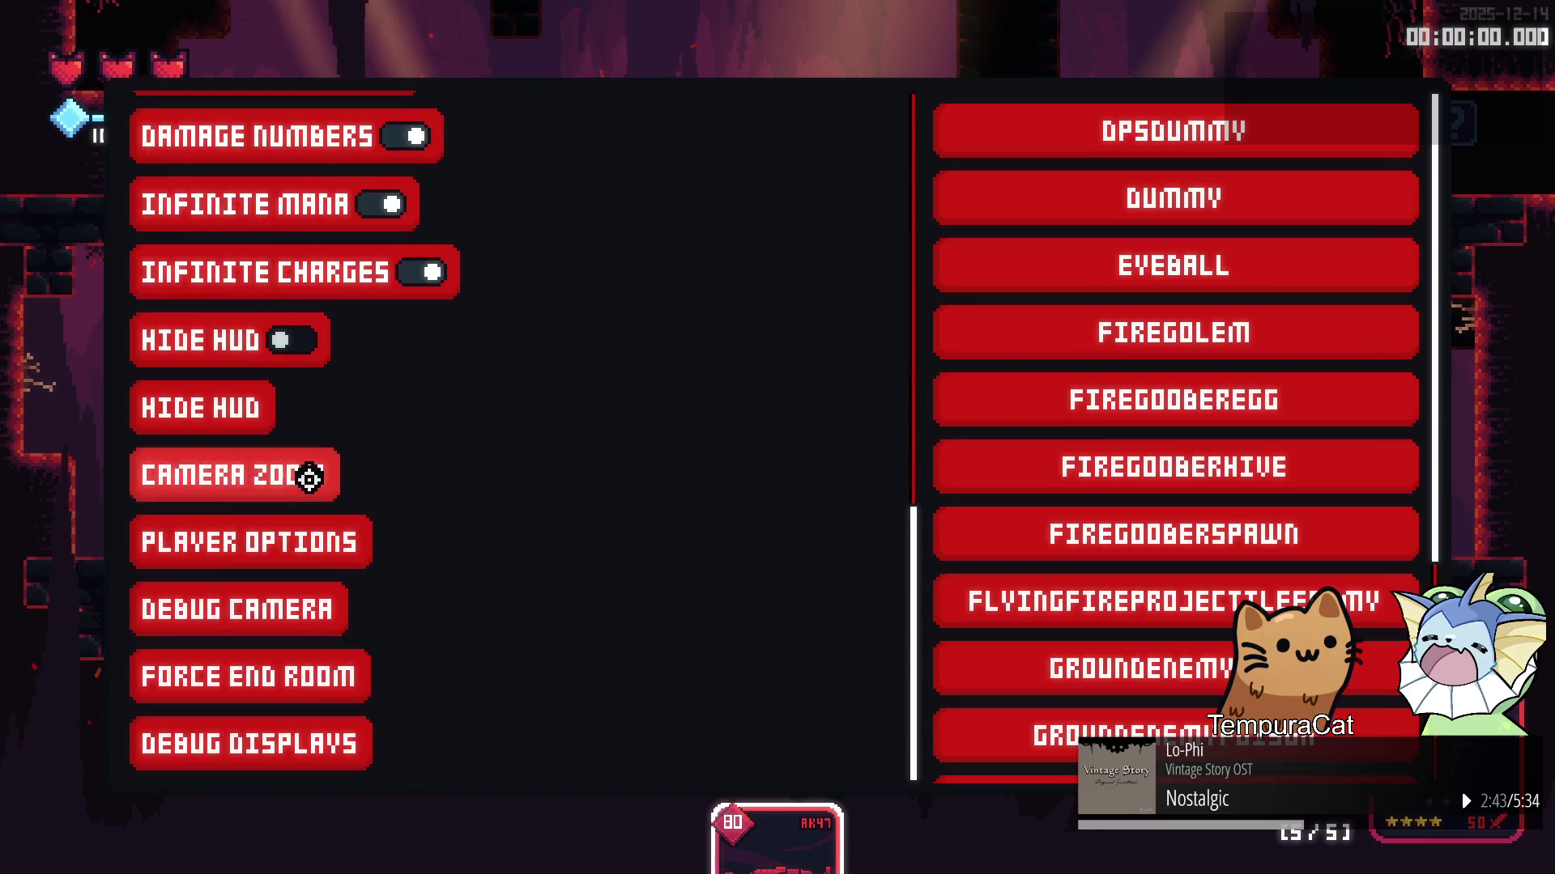
pyautogui.scroll(3)
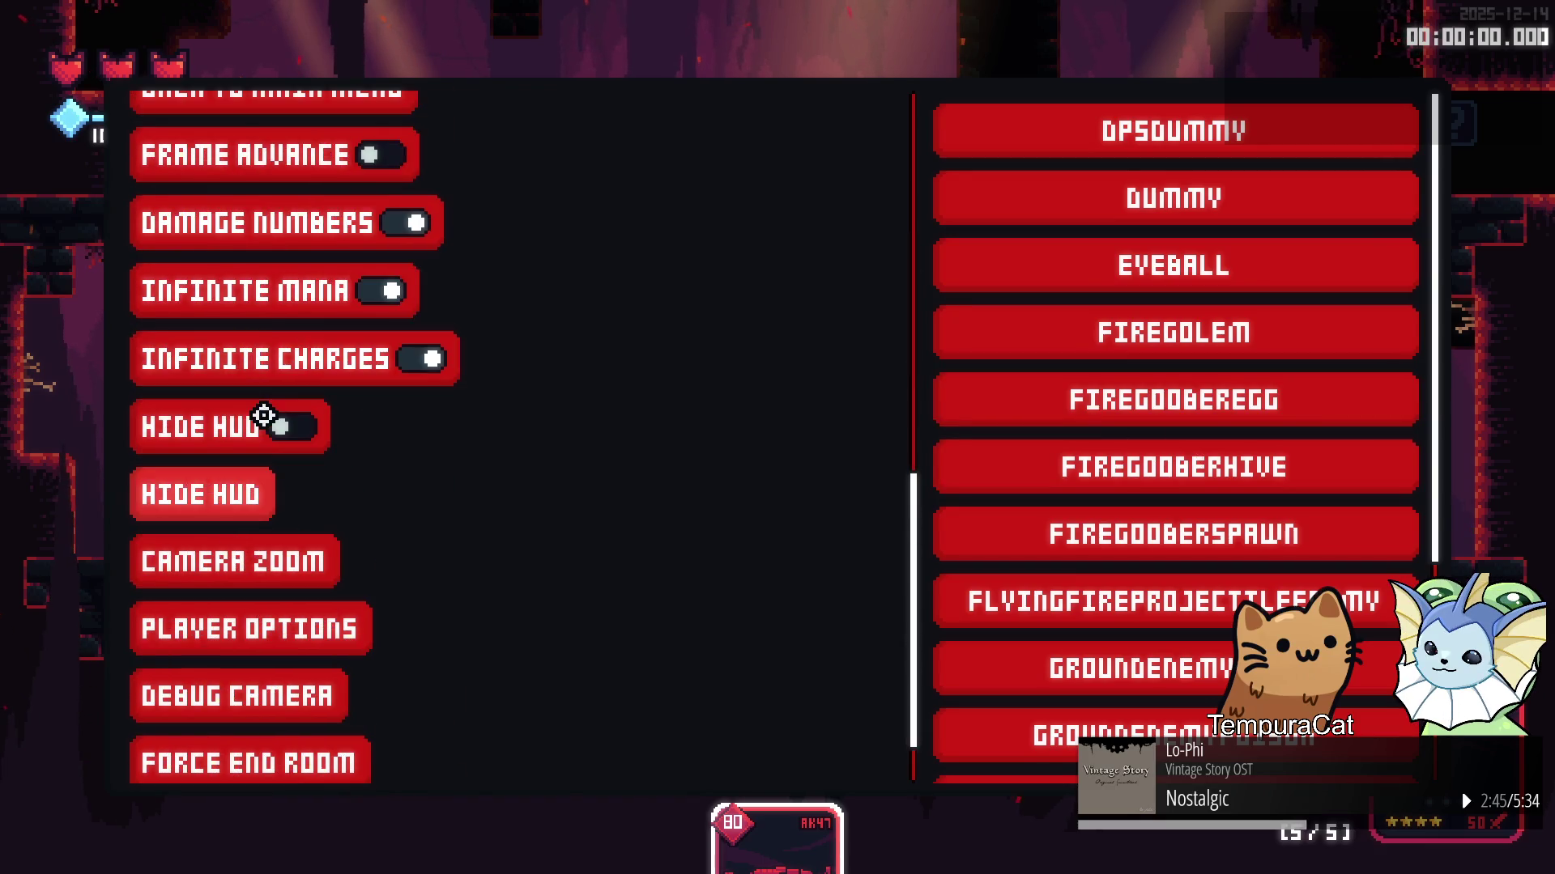
pyautogui.click(245, 301)
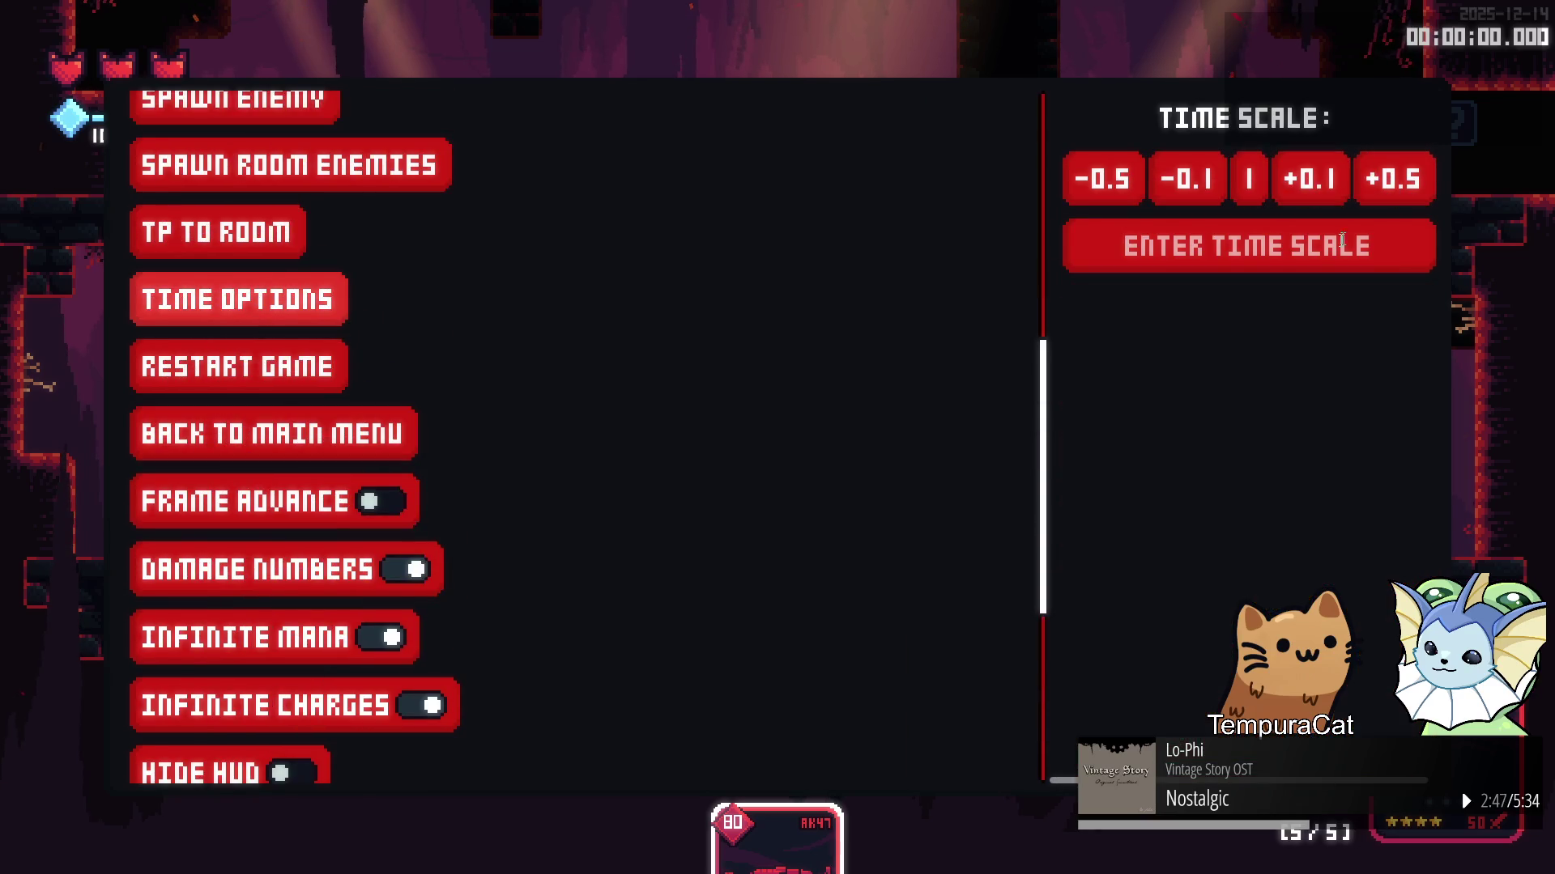
pyautogui.press('Escape')
pyautogui.moveTo(1231, 472); pyautogui.dragTo(1197, 455)
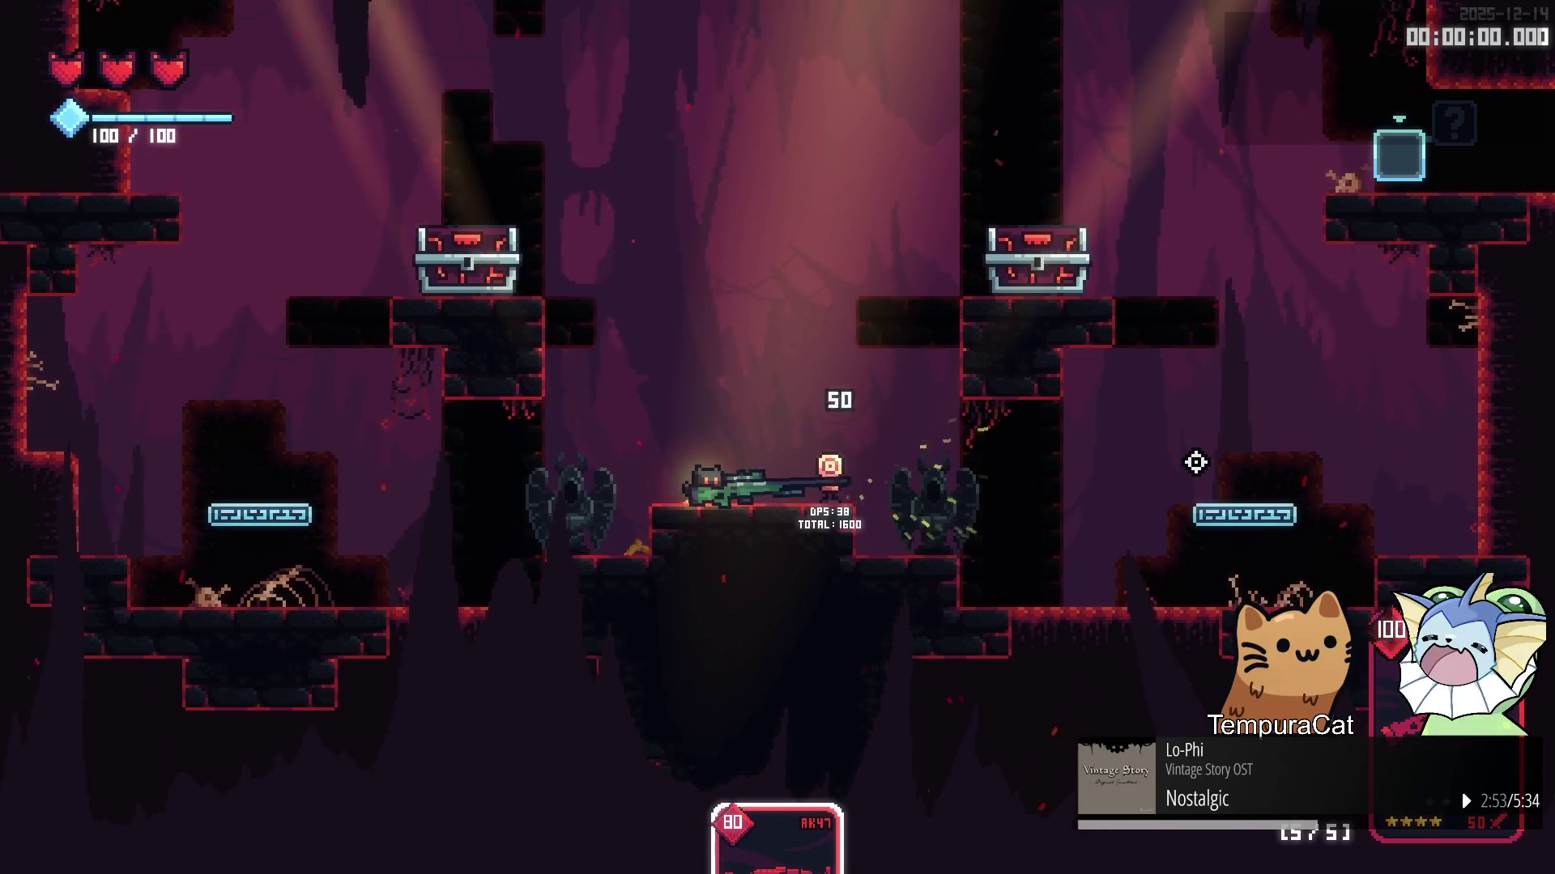
pyautogui.hotkey('alt', 'Tab')
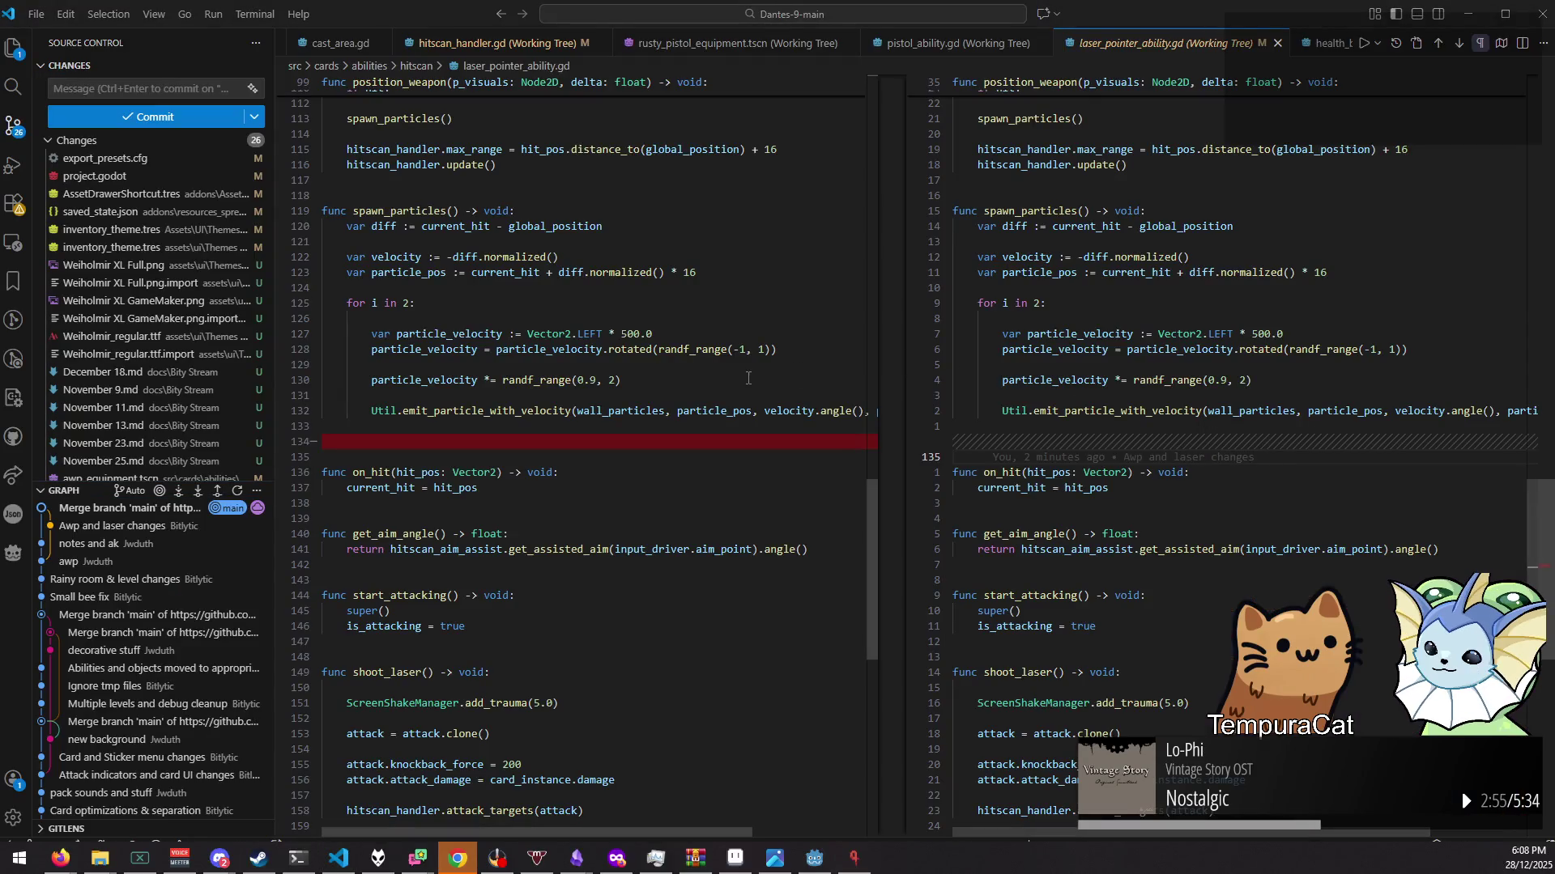
# Open the awp_equipment scene in Godot and select its AwpEquipment root
pyautogui.hotkey('alt', 'Tab')
pyautogui.hotkey('shift', 'alt', 'o')
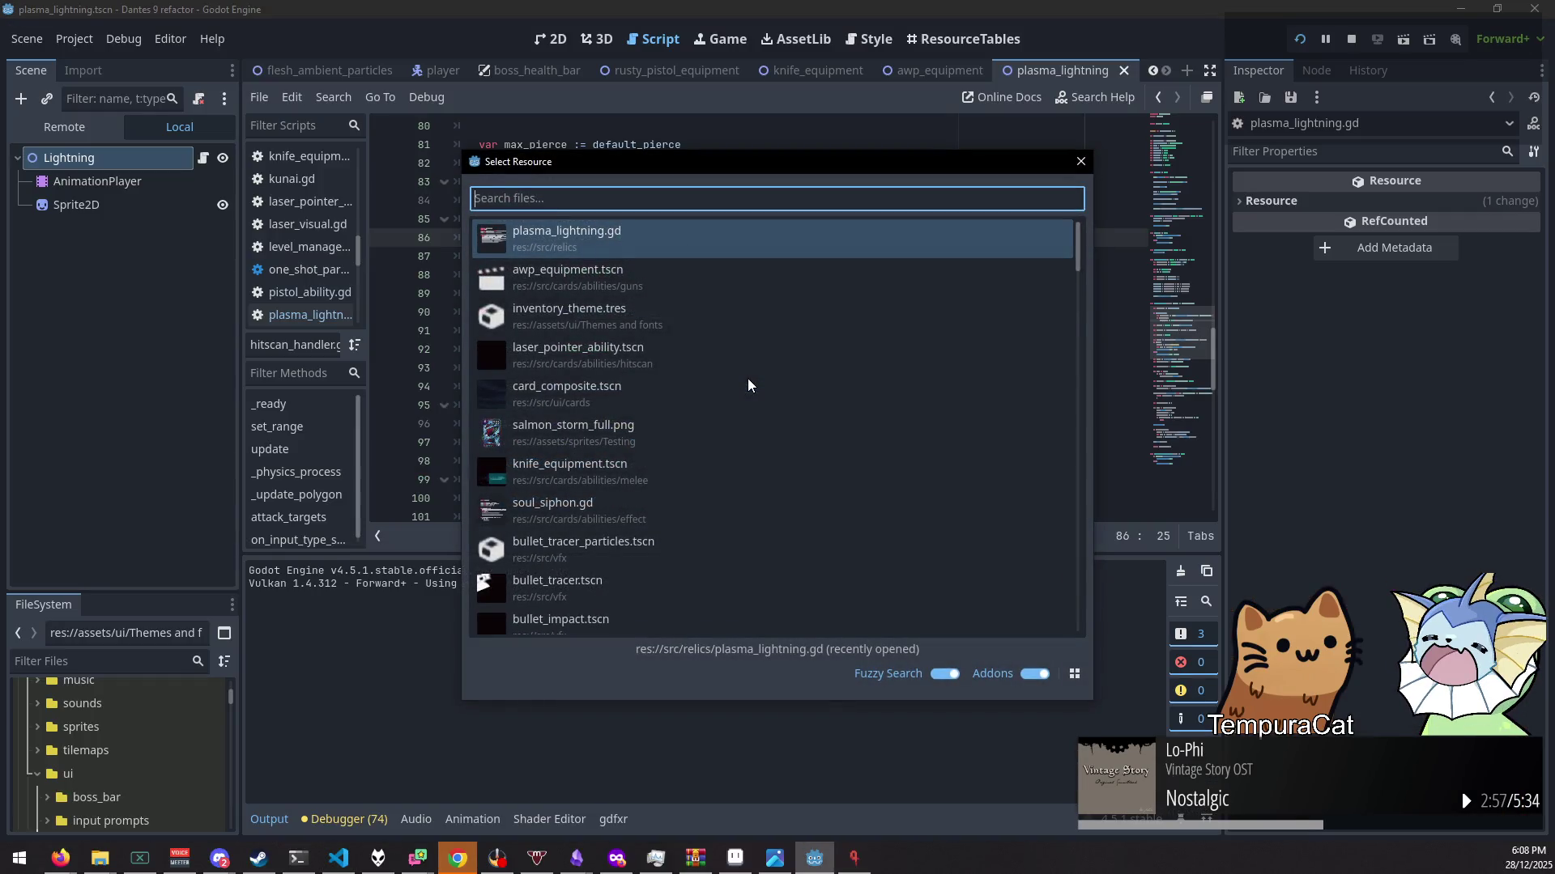
pyautogui.write('awp_equipment')
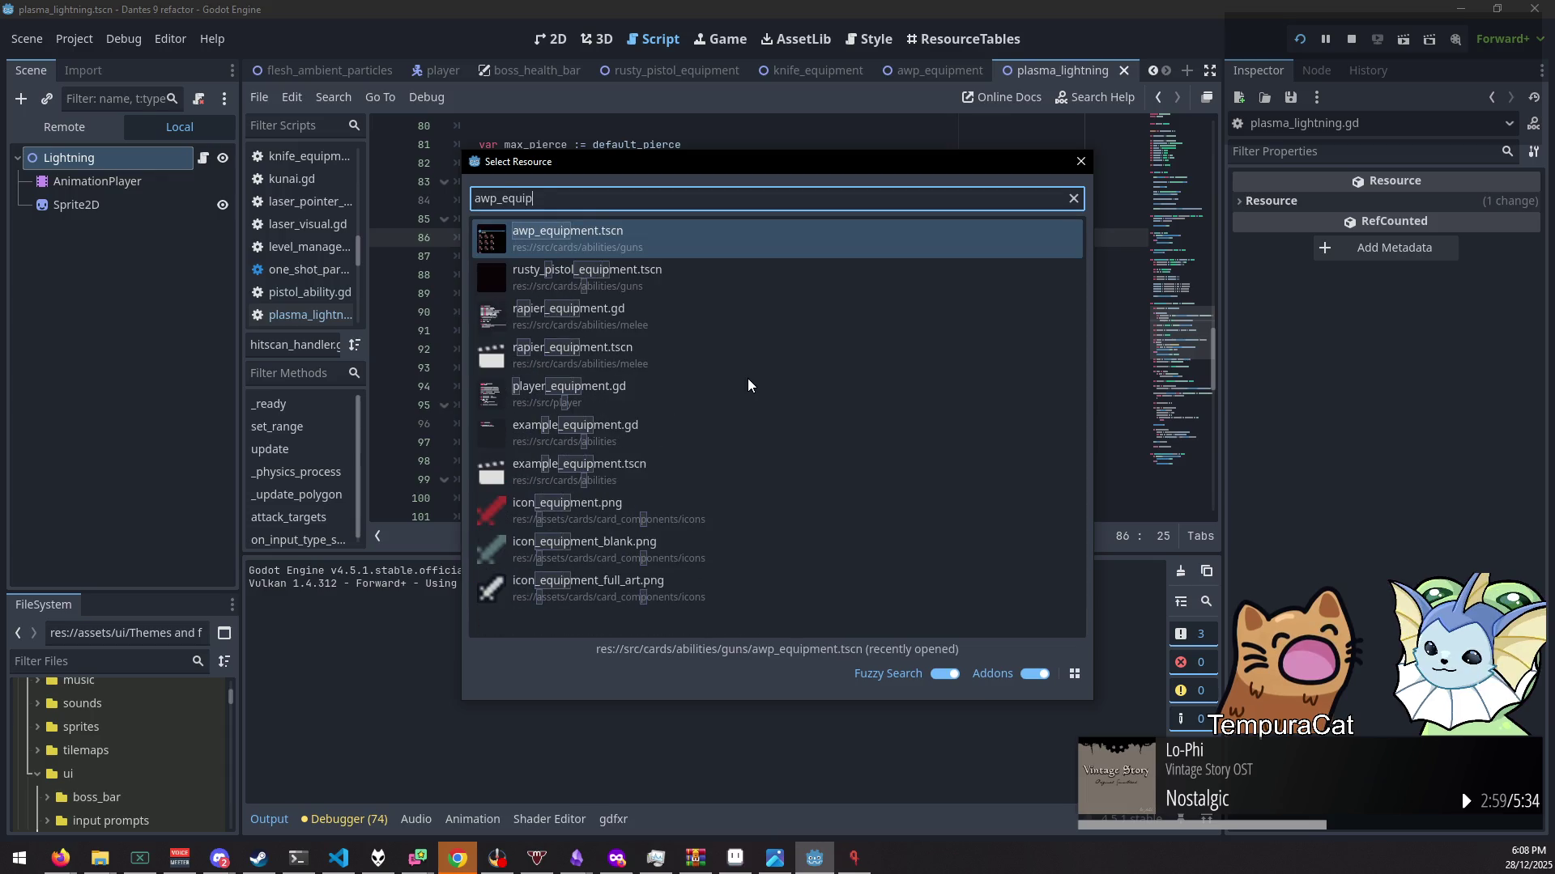
pyautogui.press('Return')
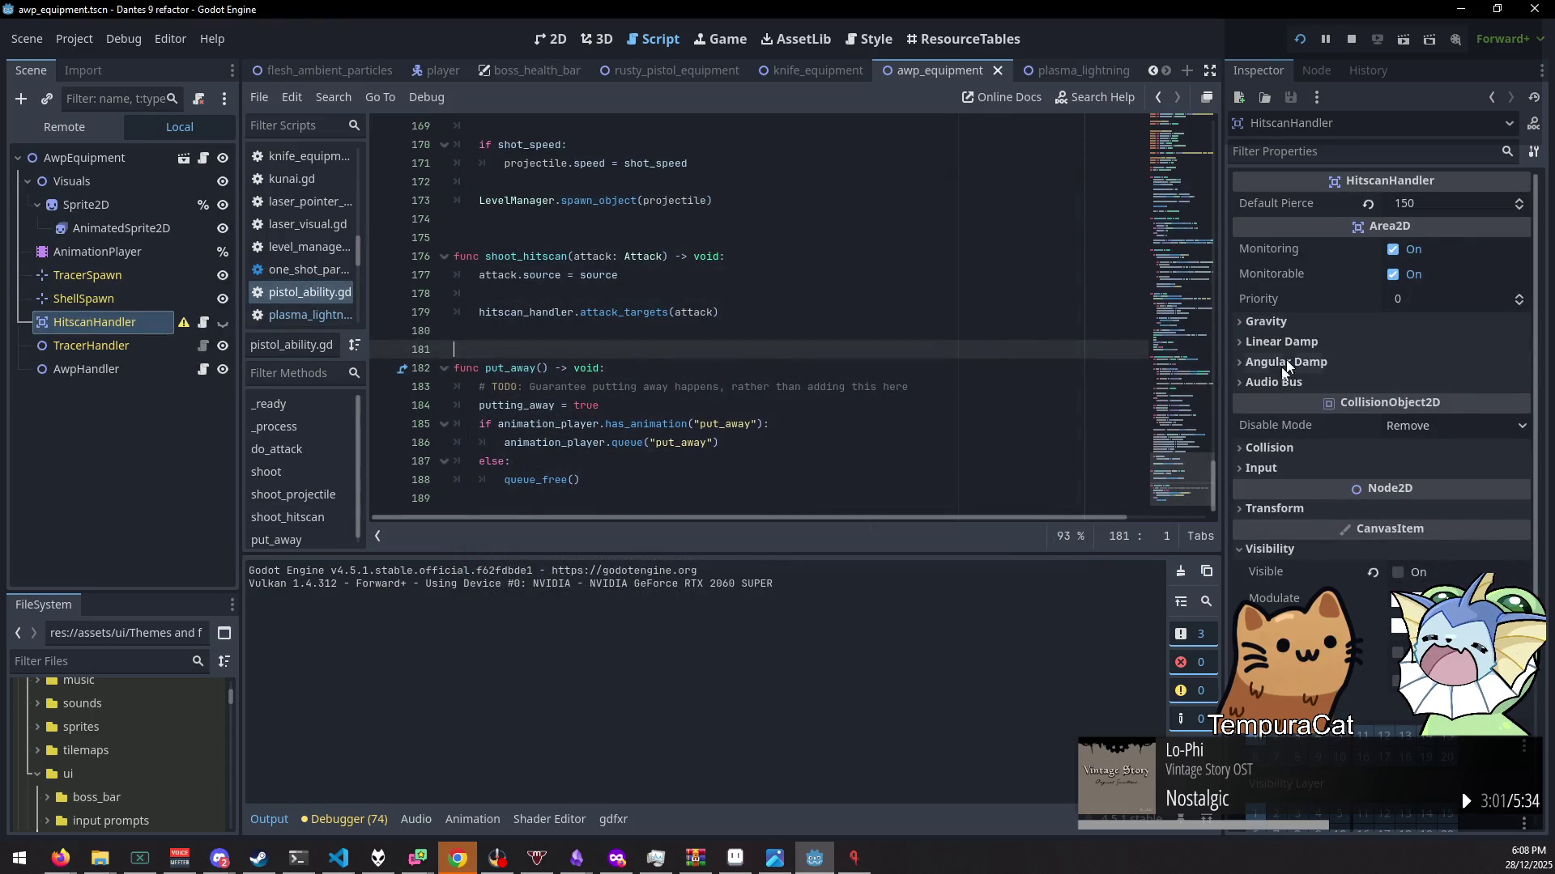
pyautogui.click(38, 165)
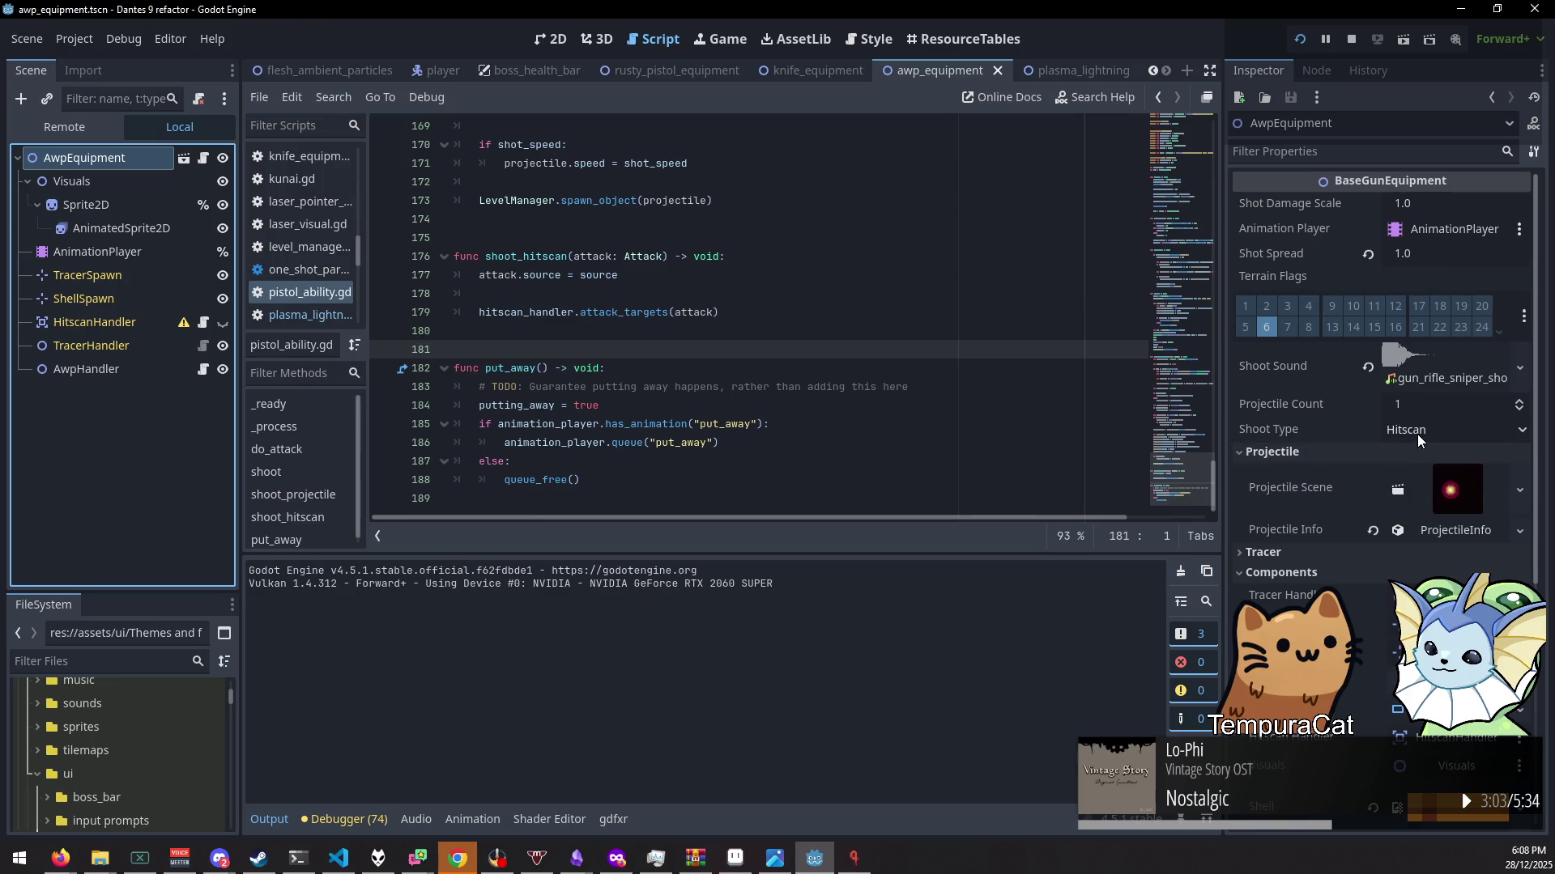
# Confirm Shoot Type Hitscan and Activation Type Single on the gun, then run the game
pyautogui.click(1419, 431)
pyautogui.scroll(-3)
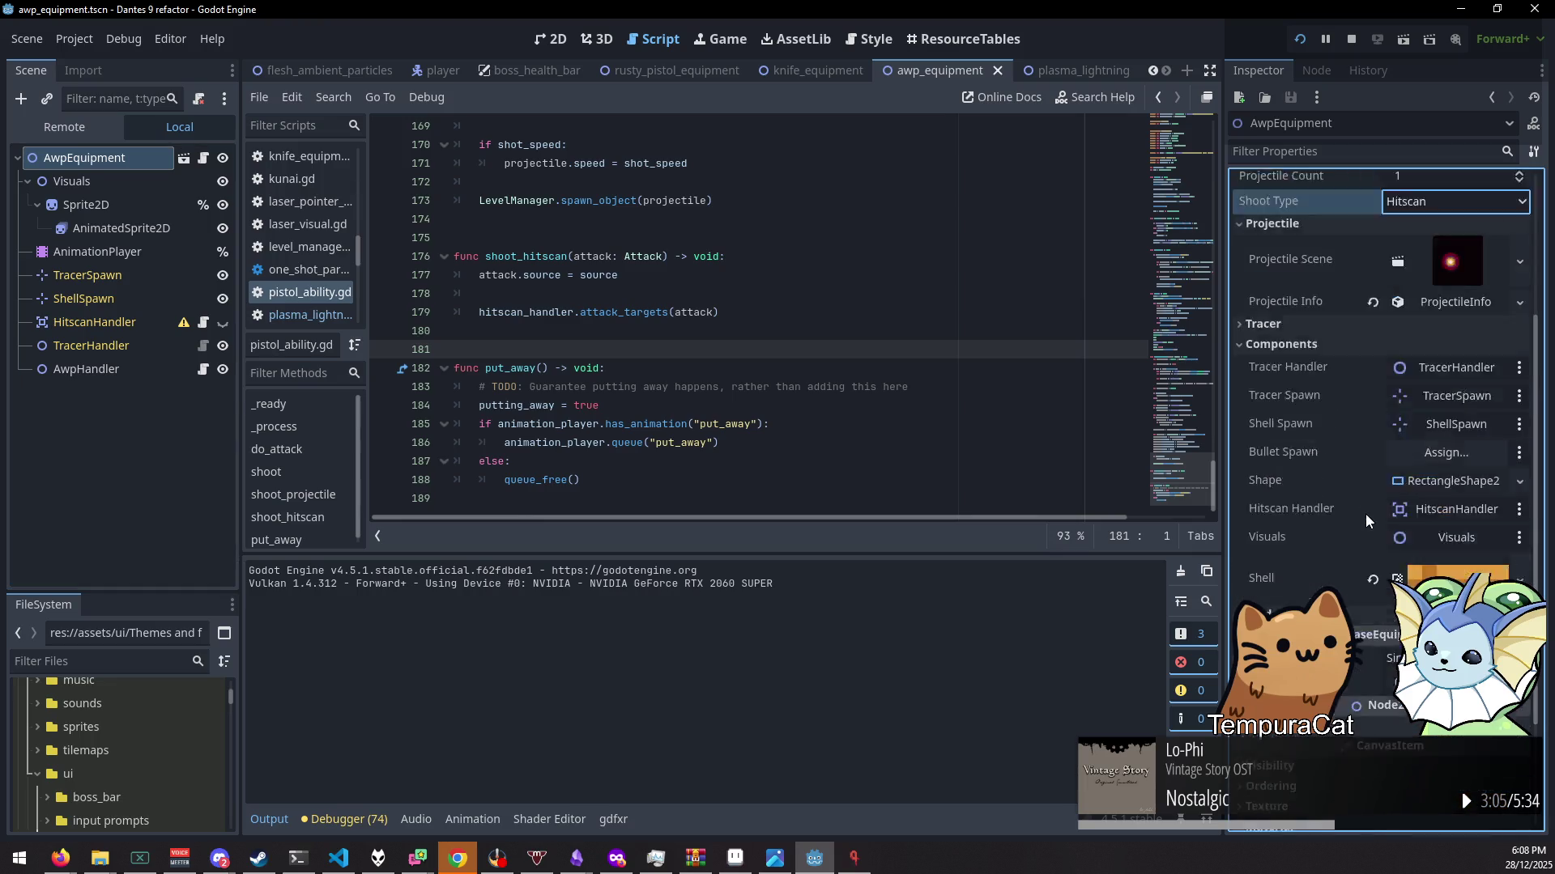
pyautogui.scroll(3)
pyautogui.scroll(3)
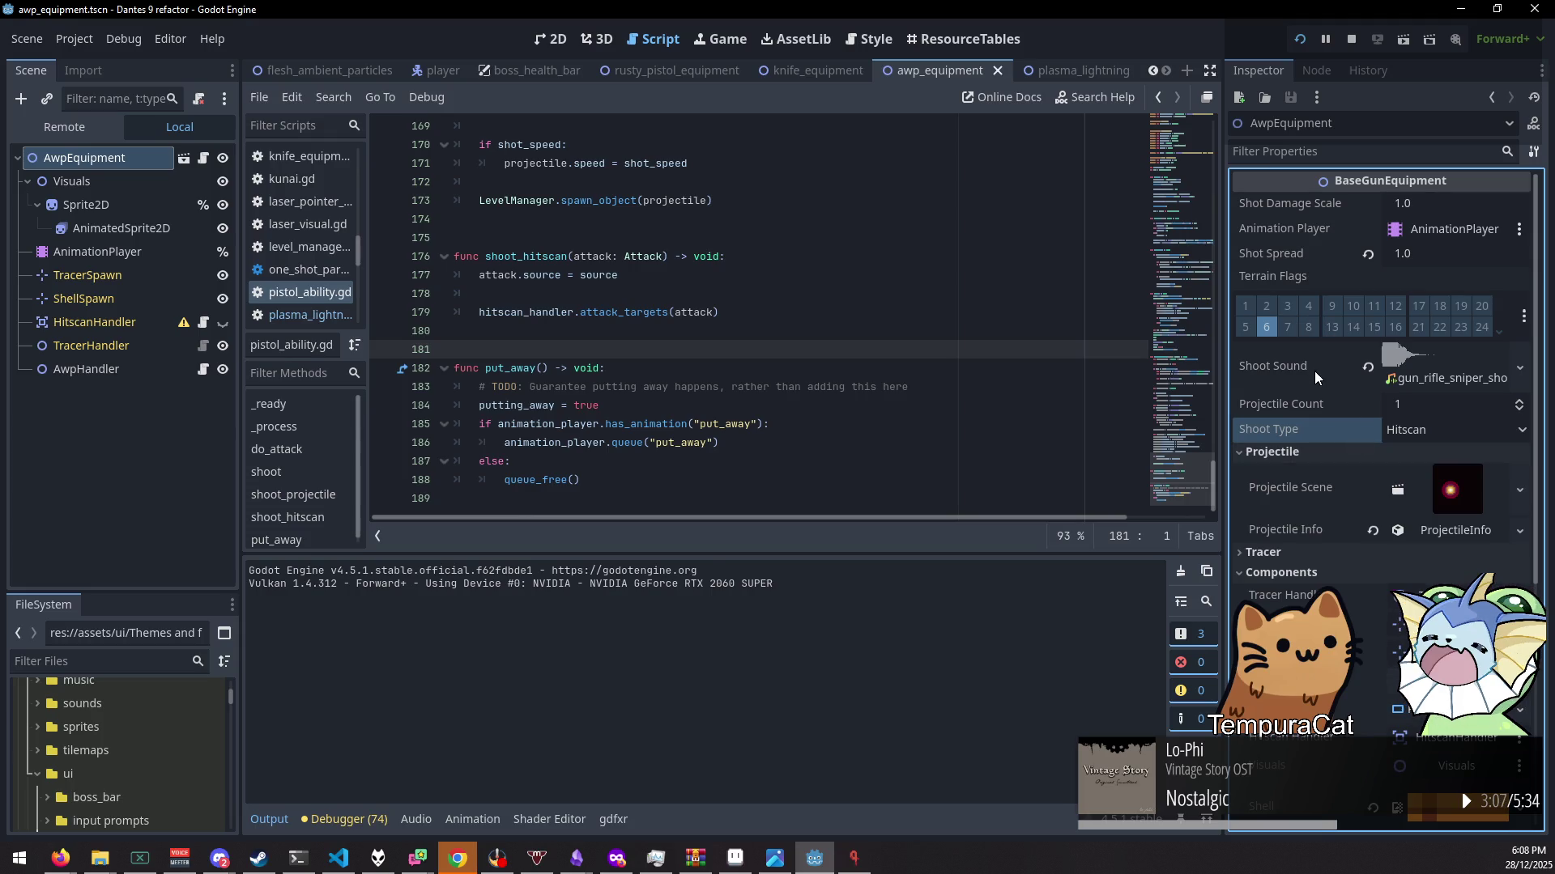
pyautogui.click(1309, 455)
pyautogui.click(1305, 486)
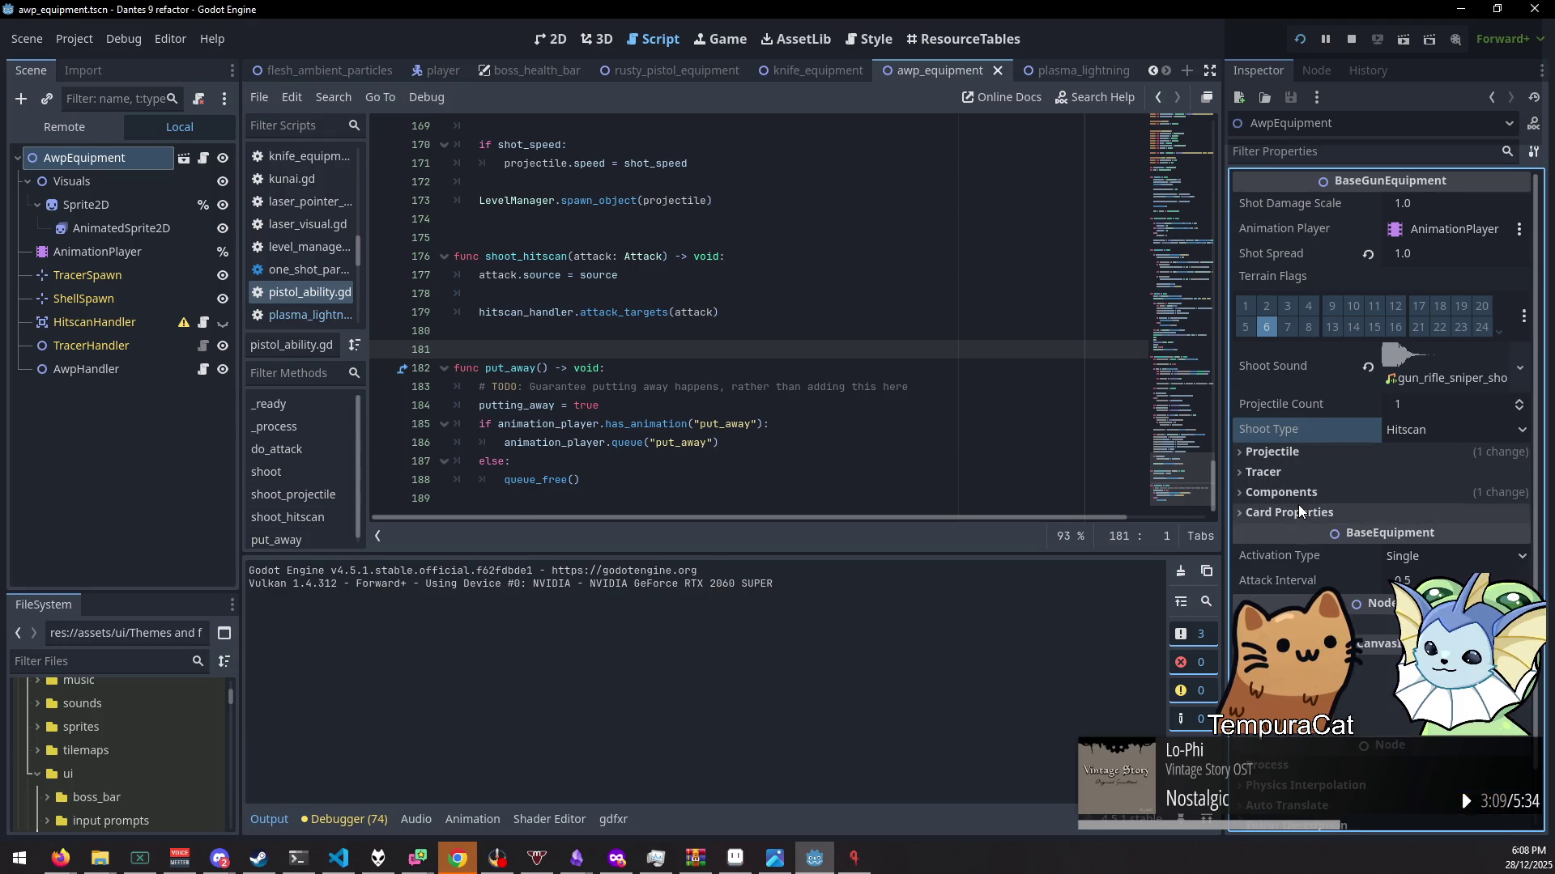
pyautogui.click(1421, 554)
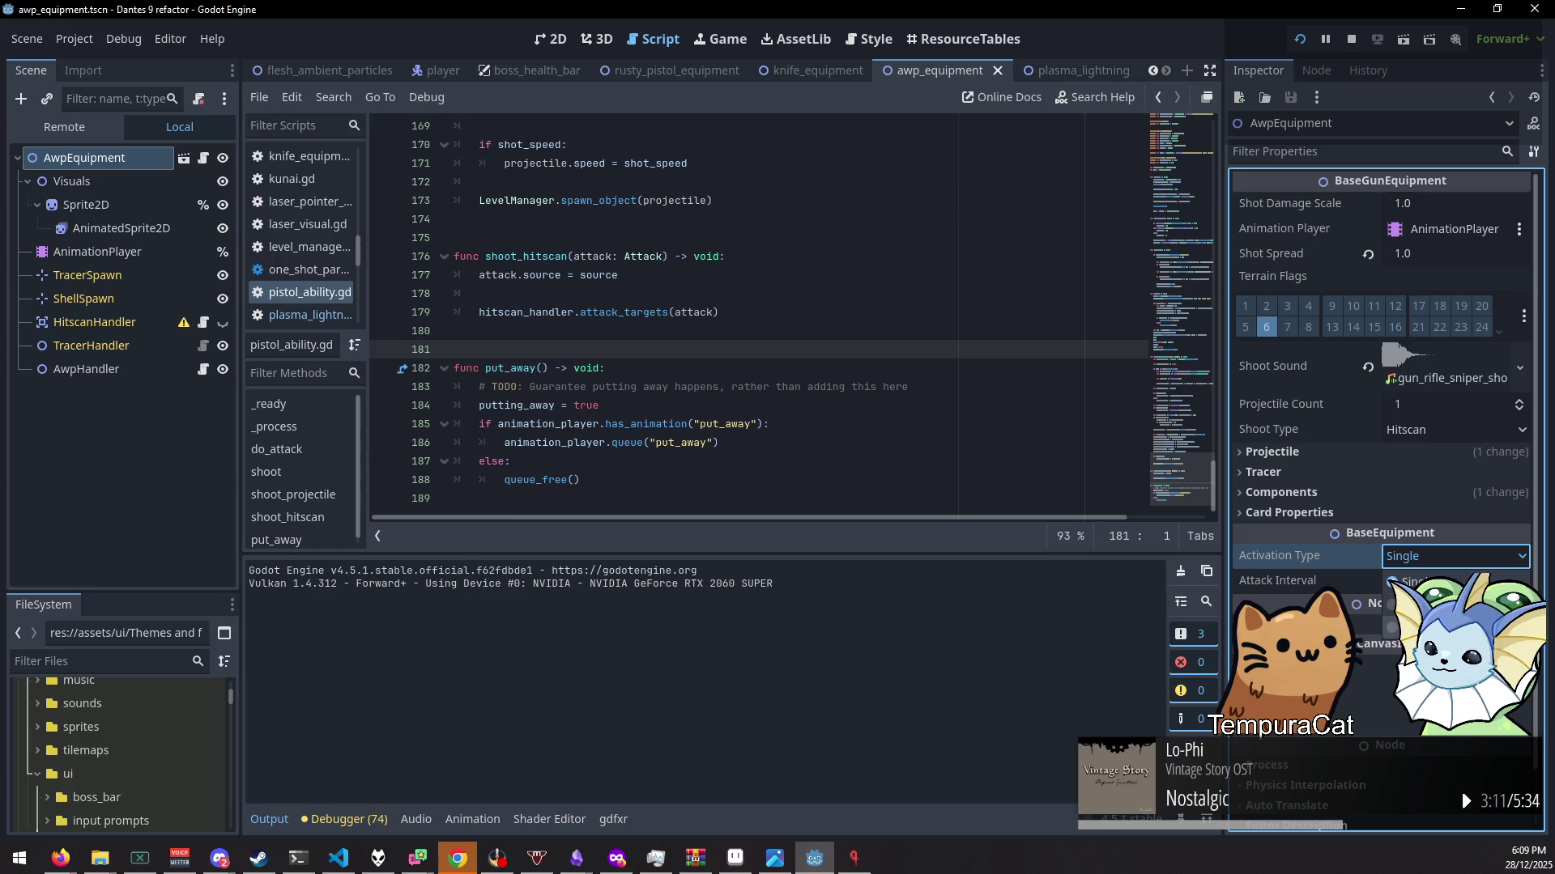
pyautogui.press('F5')
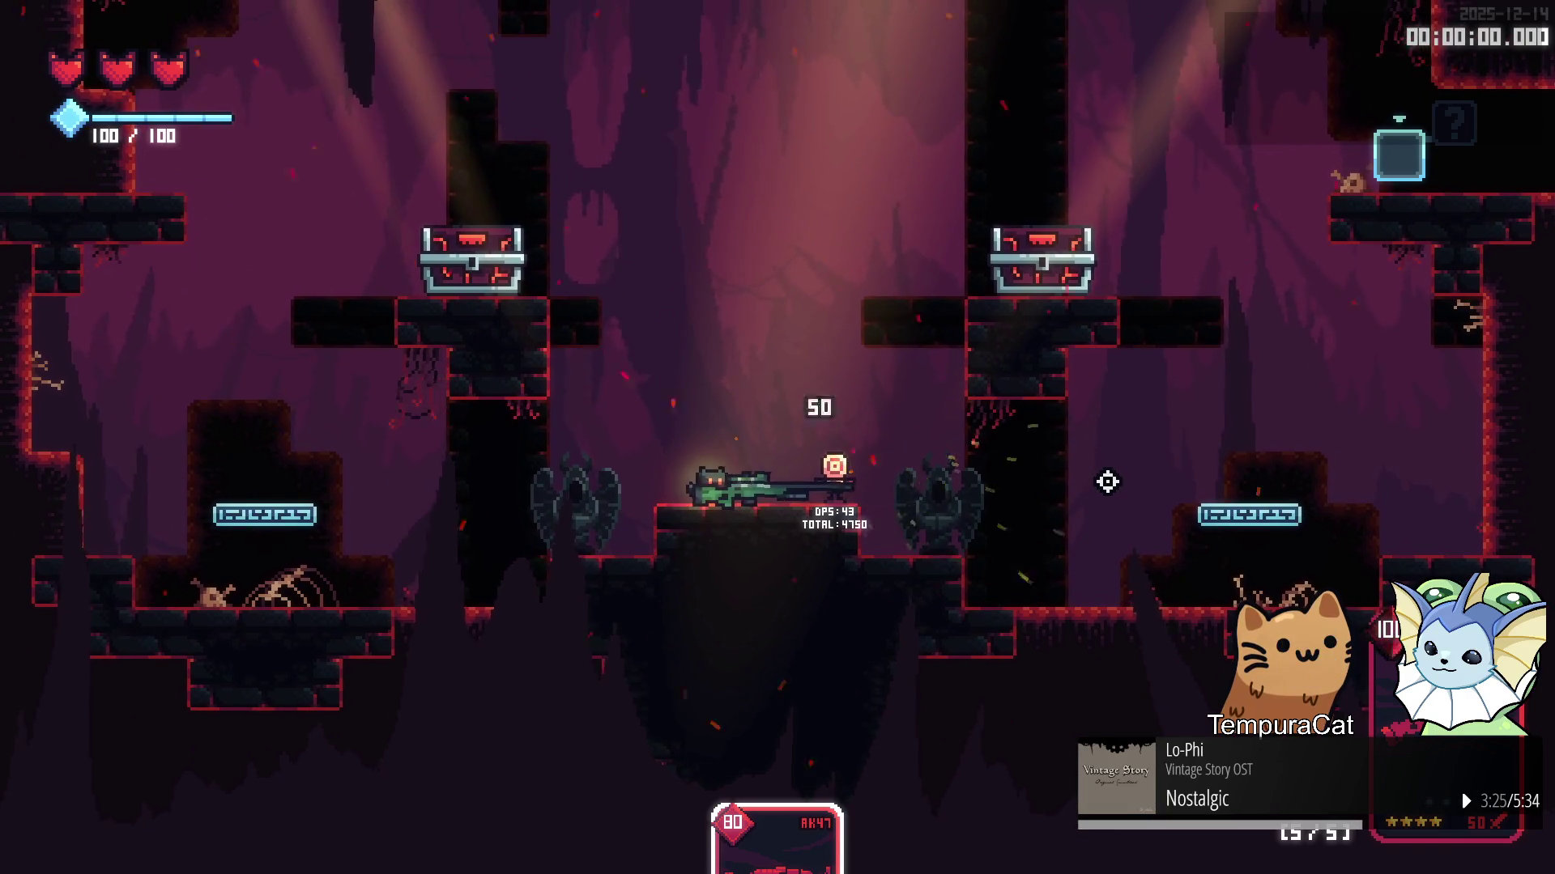
# Set the game's time scale to 3 in the debug menu
pyautogui.press('F1')
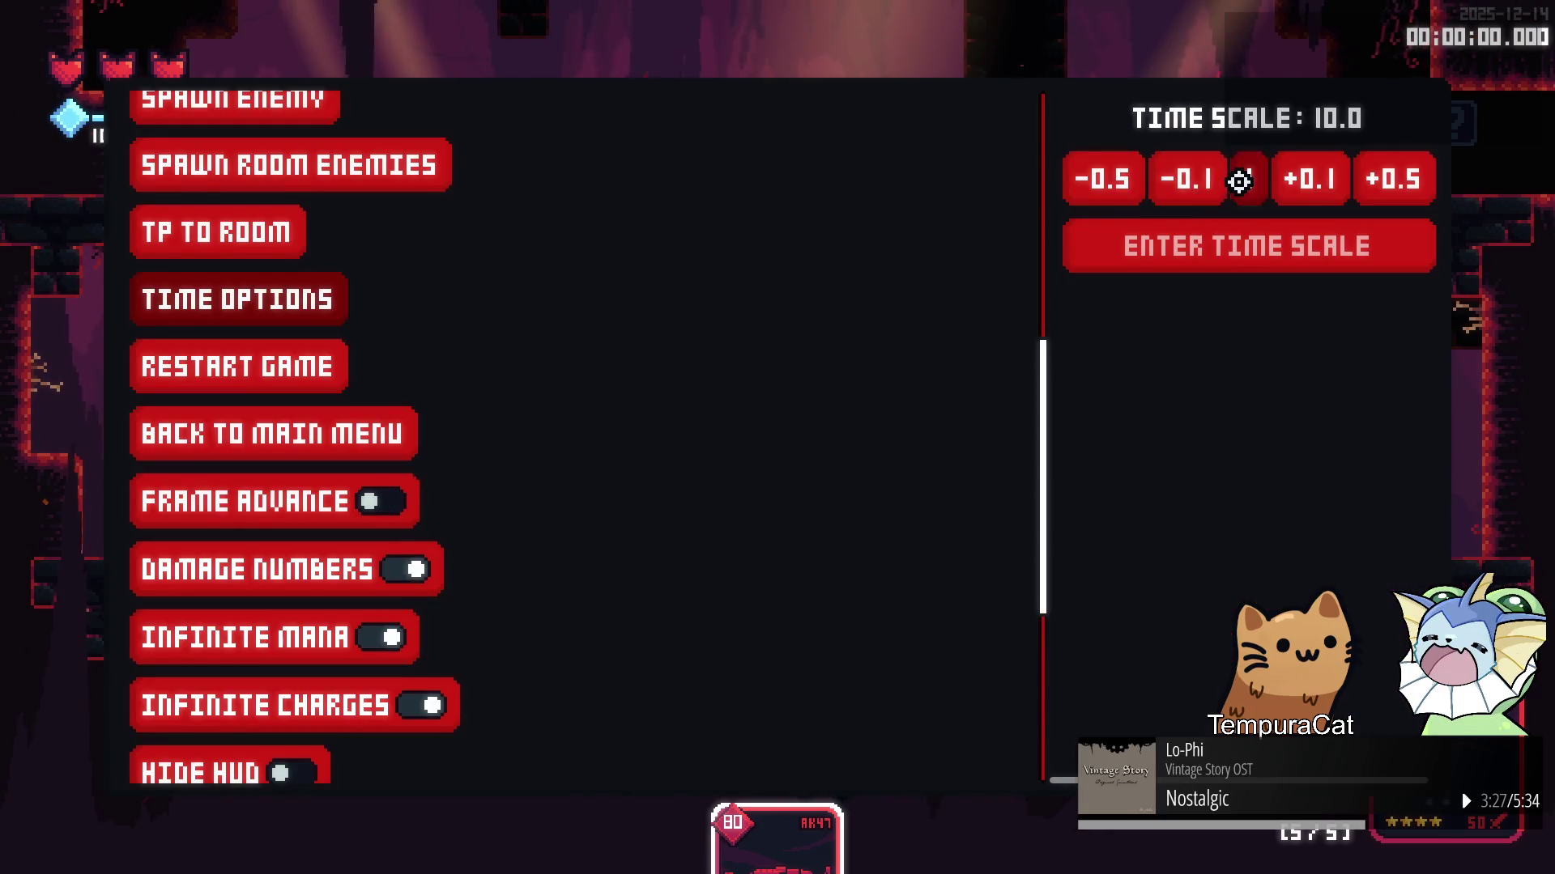
pyautogui.press('Escape')
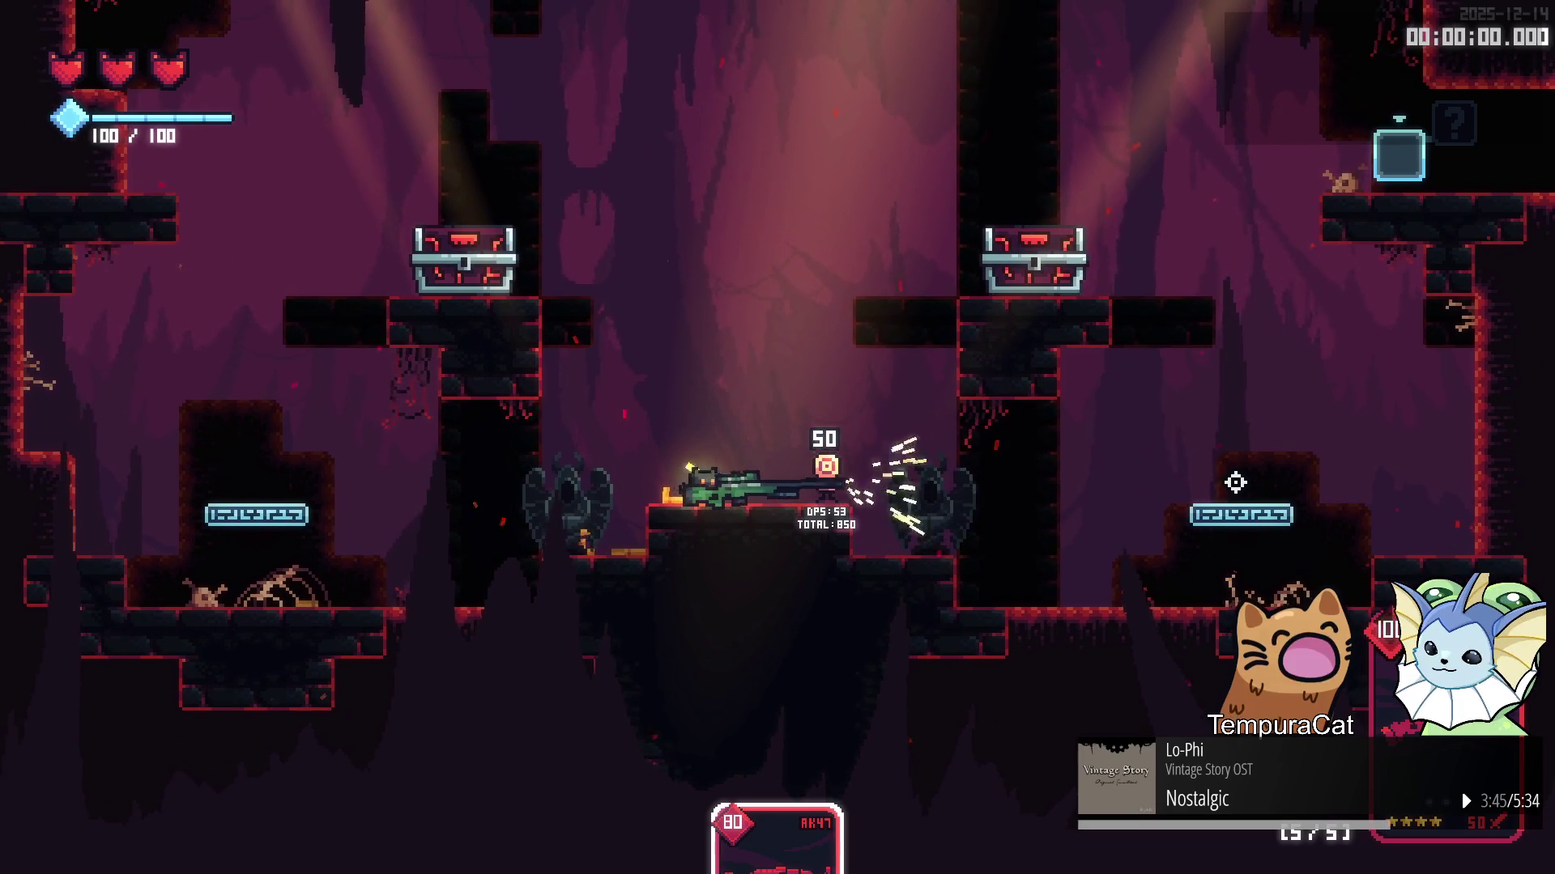
pyautogui.press('Escape')
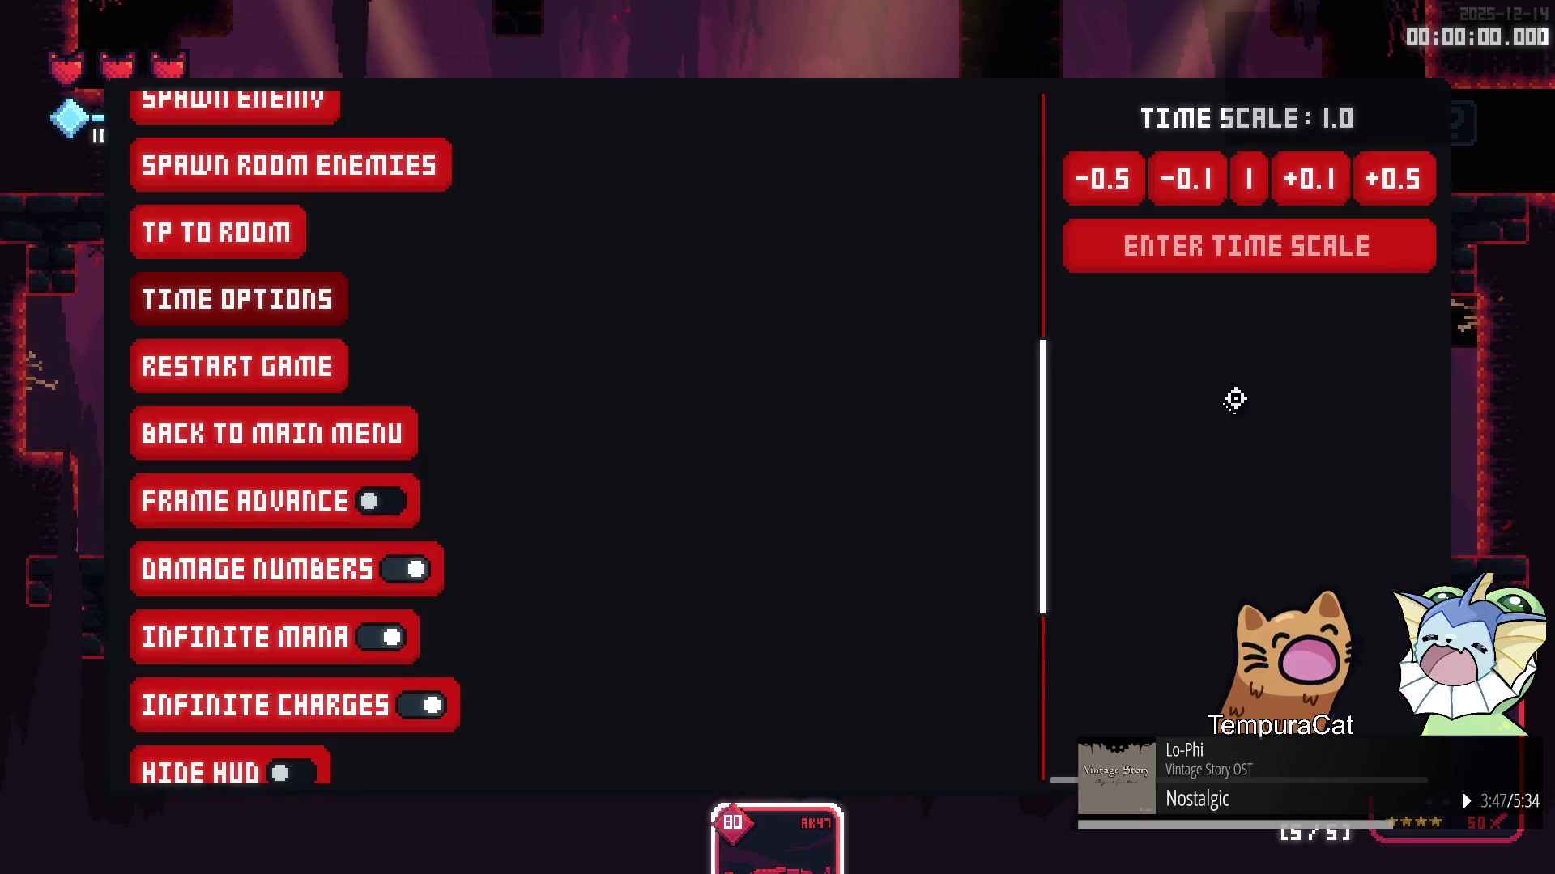
pyautogui.click(1232, 237)
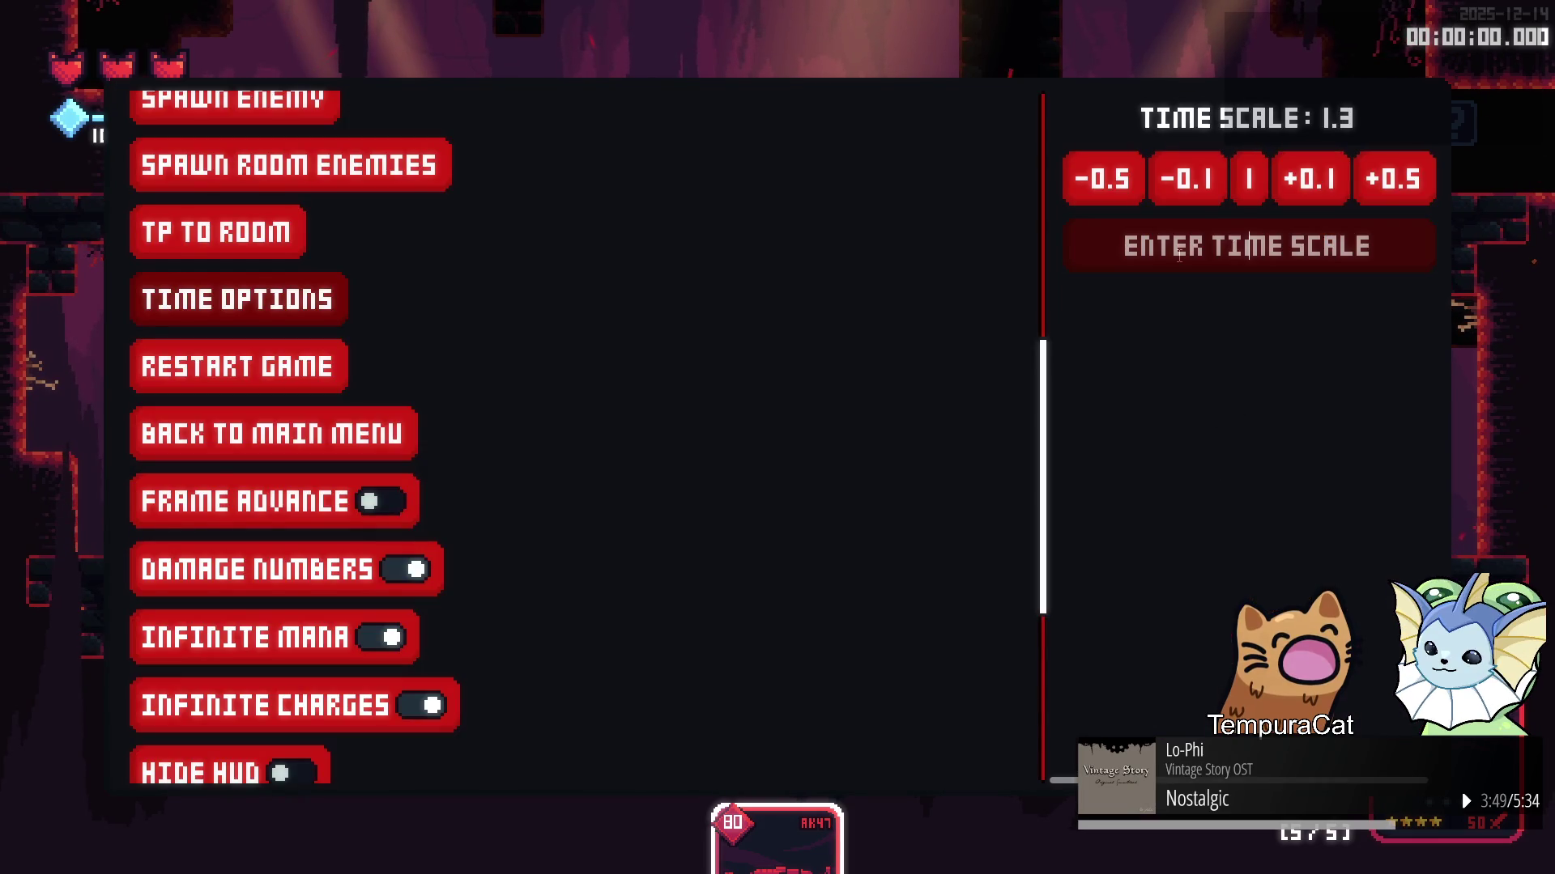
pyautogui.write('3')
pyautogui.press('Return')
pyautogui.press('Escape')
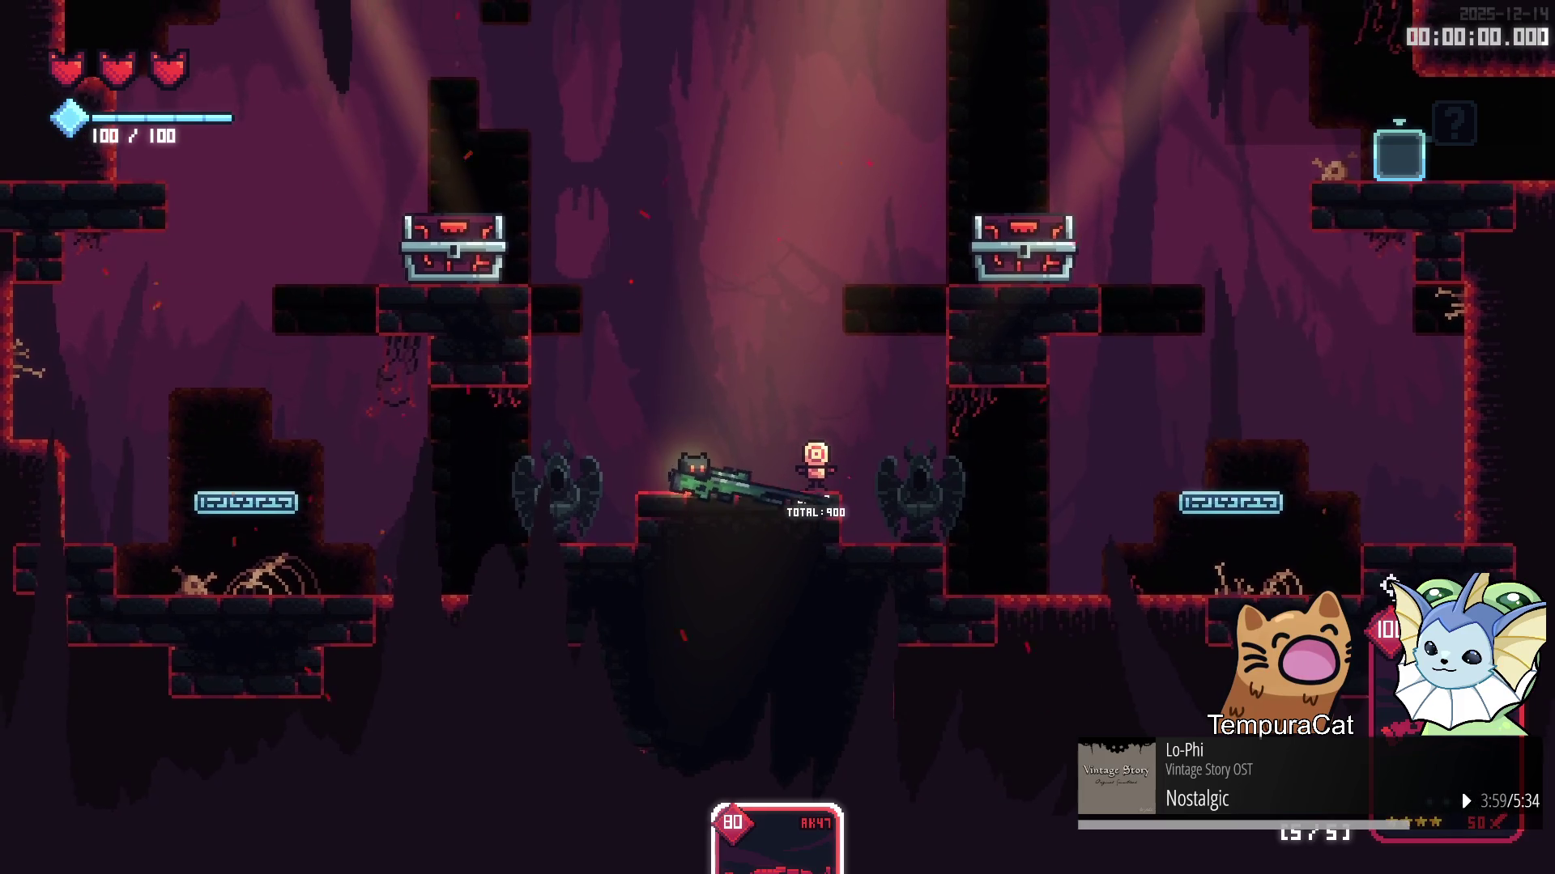
# Fire the AWP repeatedly at the training dummy, landing 50 damage per shot
pyautogui.click(1287, 460)
pyautogui.click(1290, 450)
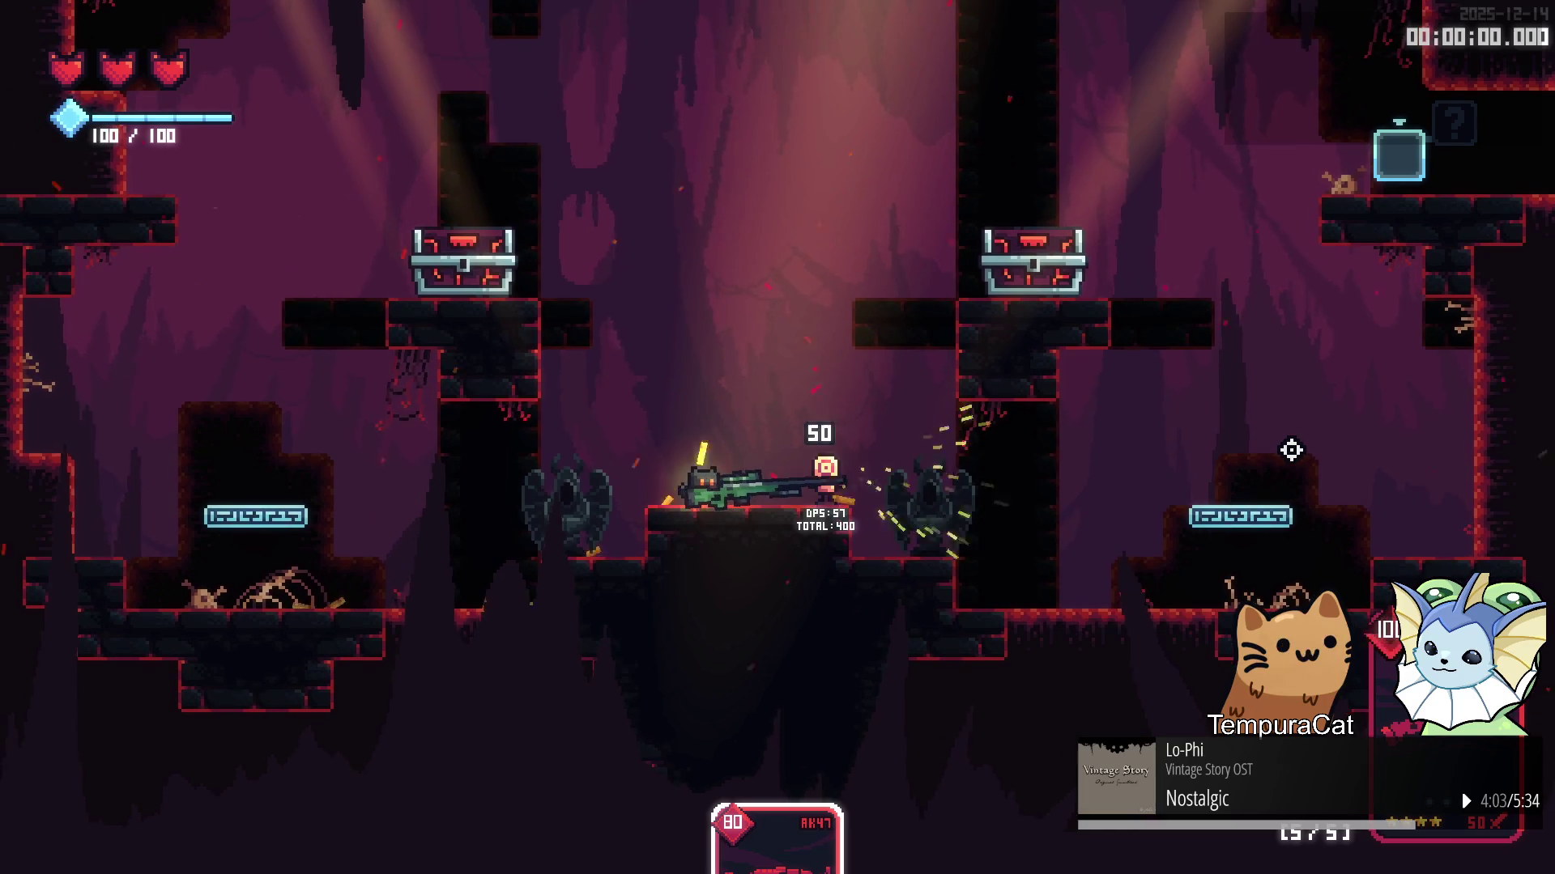
pyautogui.click(1290, 450)
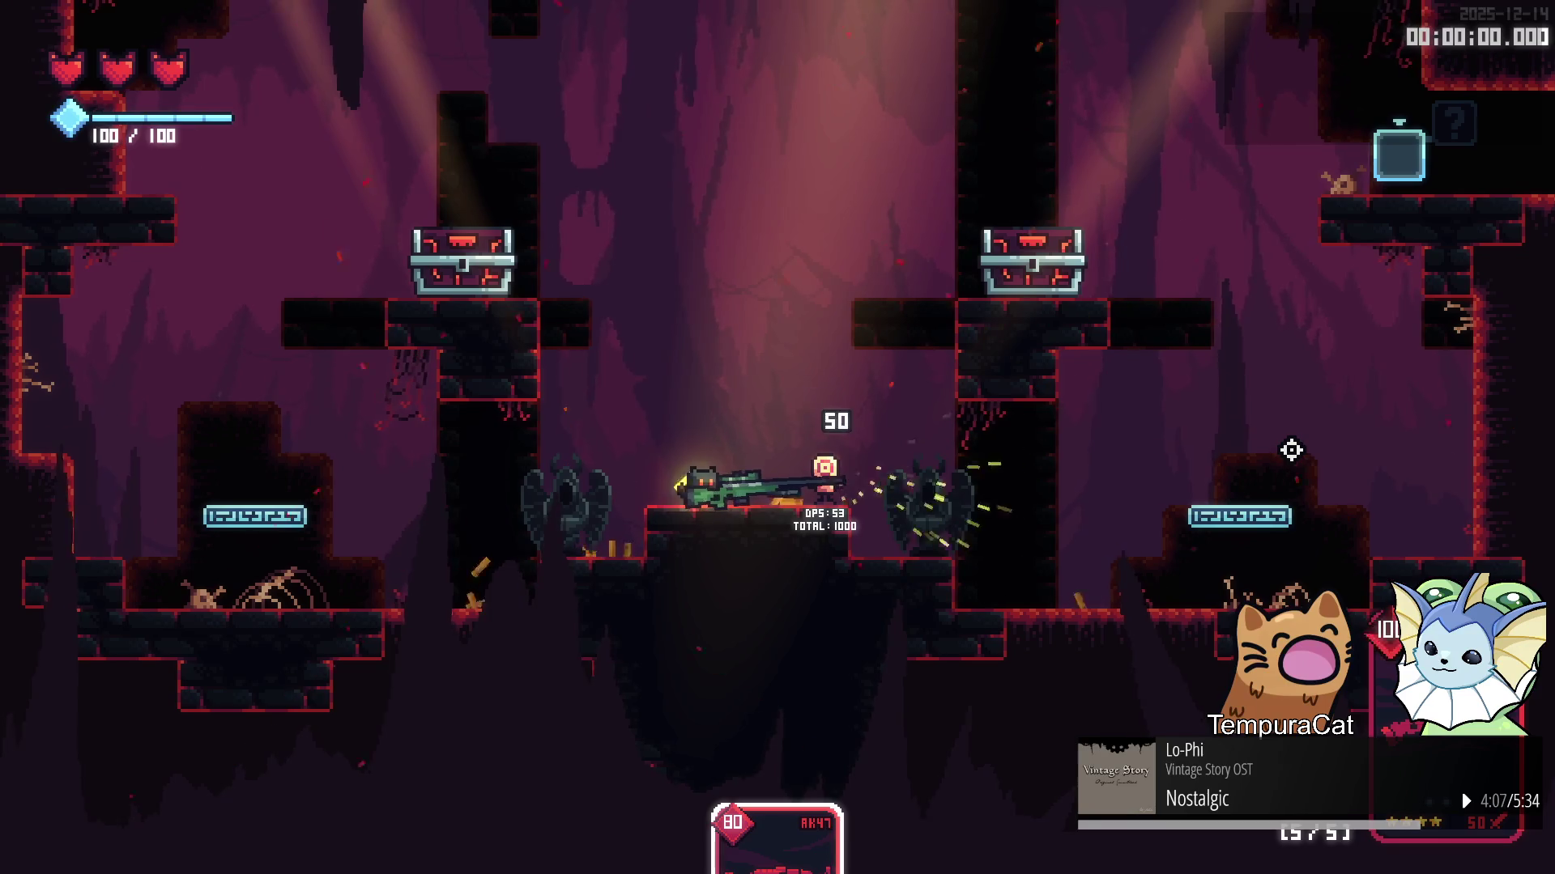
pyautogui.click(1291, 450)
pyautogui.click(1293, 452)
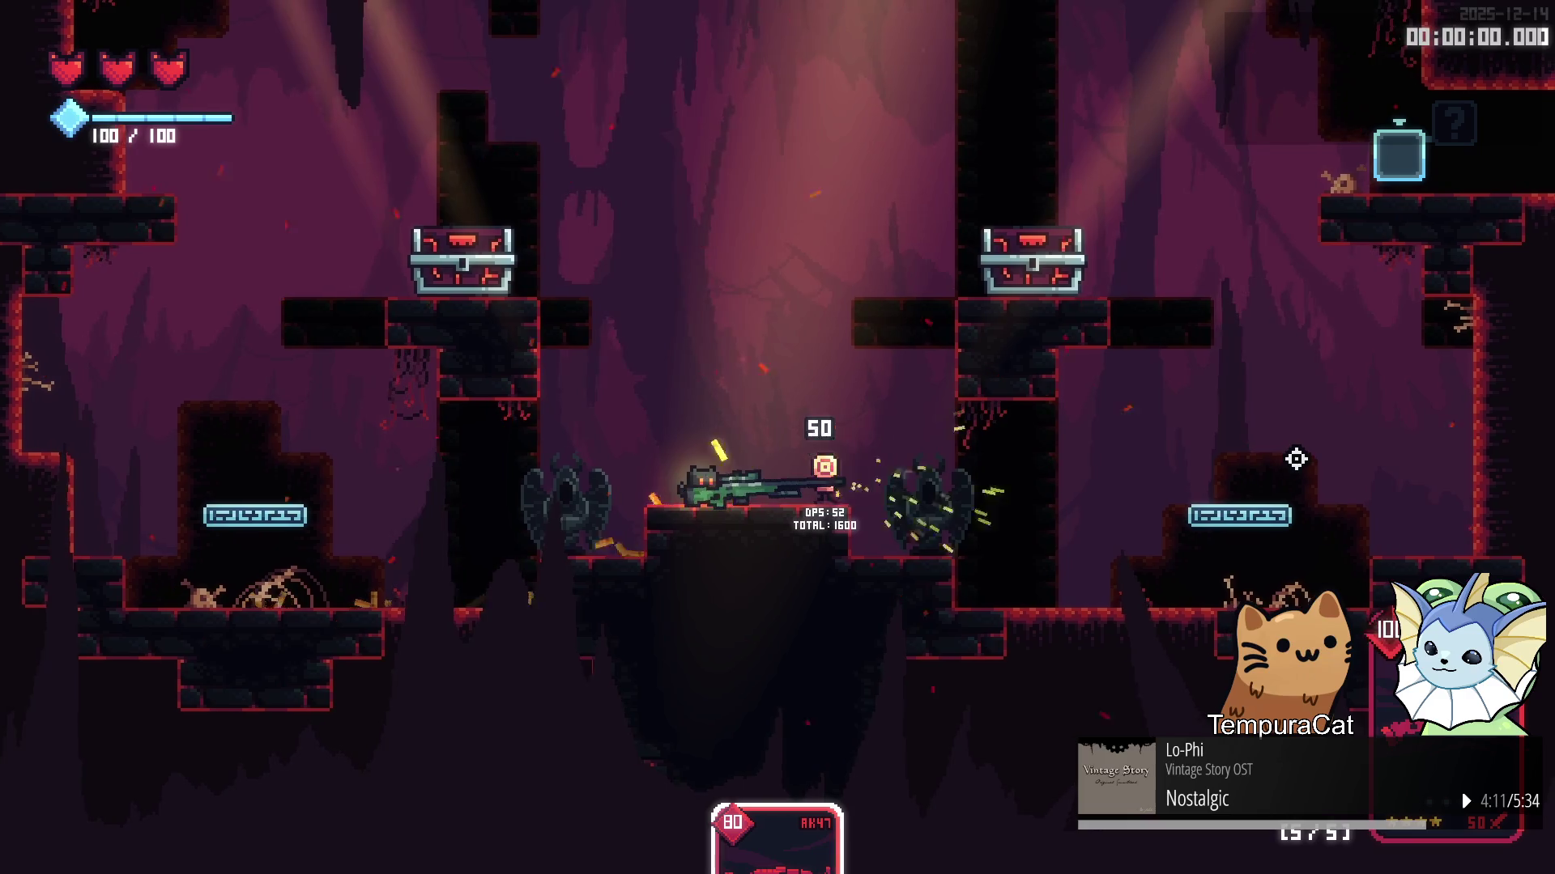
pyautogui.click(1308, 459)
pyautogui.click(1315, 462)
pyautogui.click(1315, 462)
pyautogui.click(1315, 462)
pyautogui.click(1315, 461)
pyautogui.click(1315, 461)
pyautogui.click(1315, 467)
pyautogui.click(1305, 475)
# Add an SMG card to the hand from the debug card list
pyautogui.press('F1')
pyautogui.press('F1')
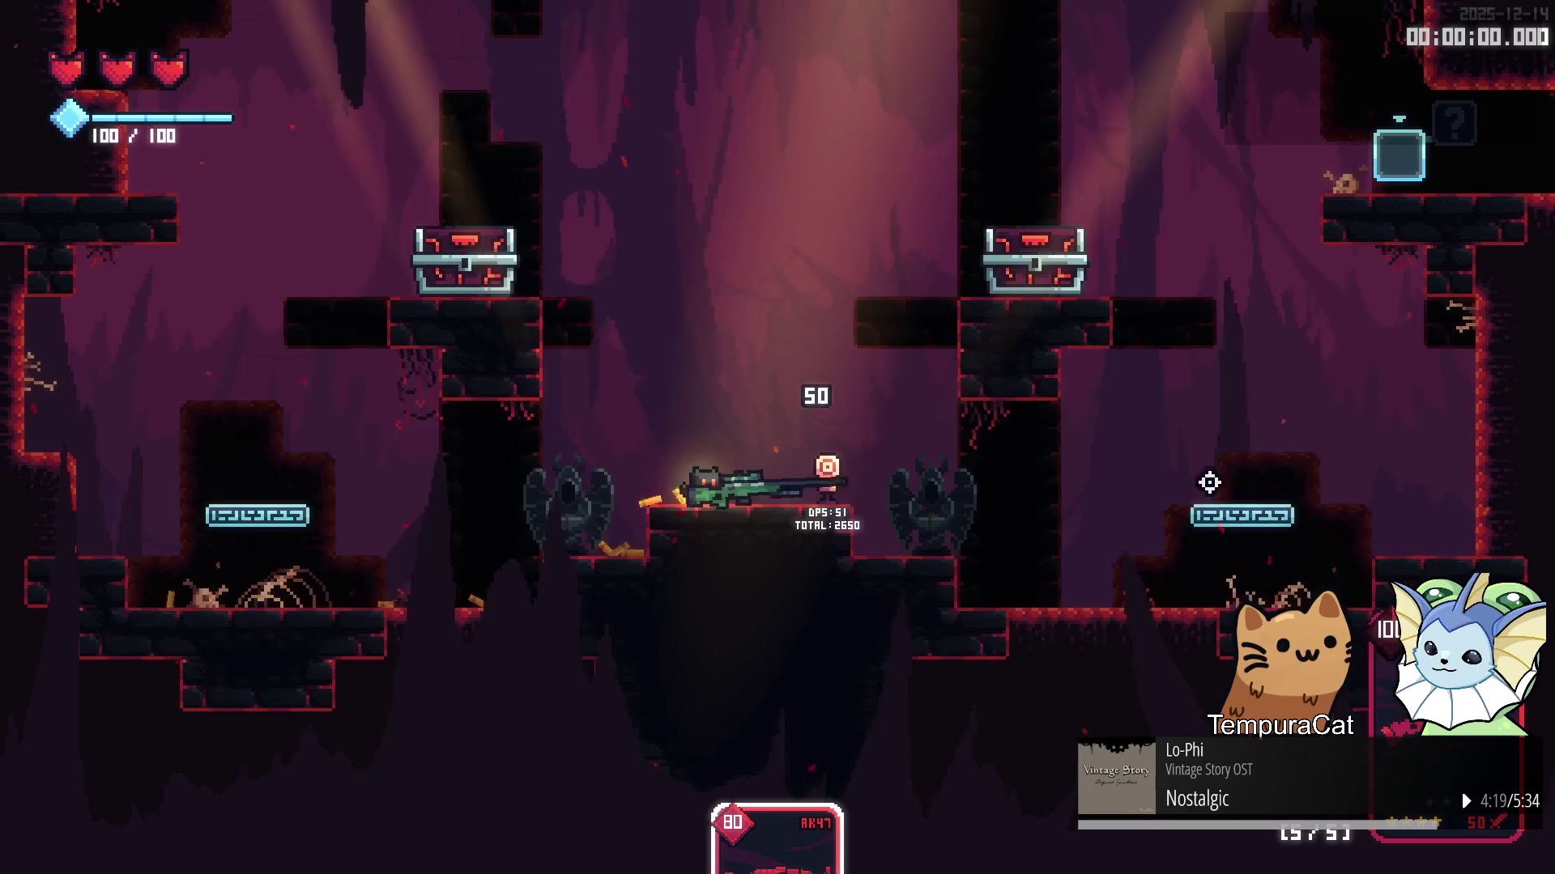
pyautogui.press('F1')
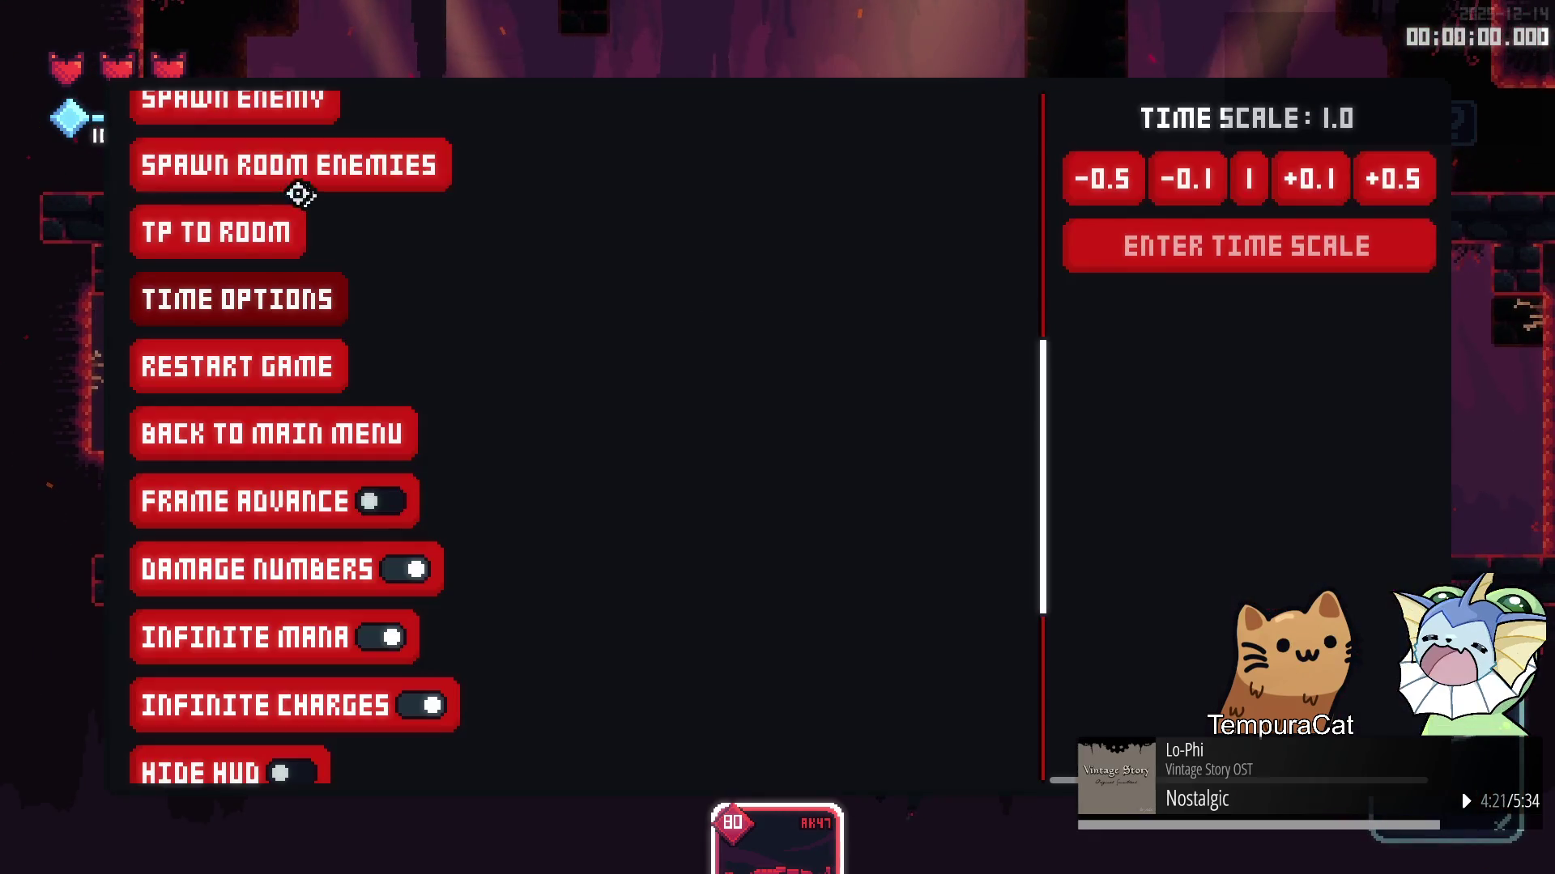
pyautogui.scroll(3)
pyautogui.click(209, 197)
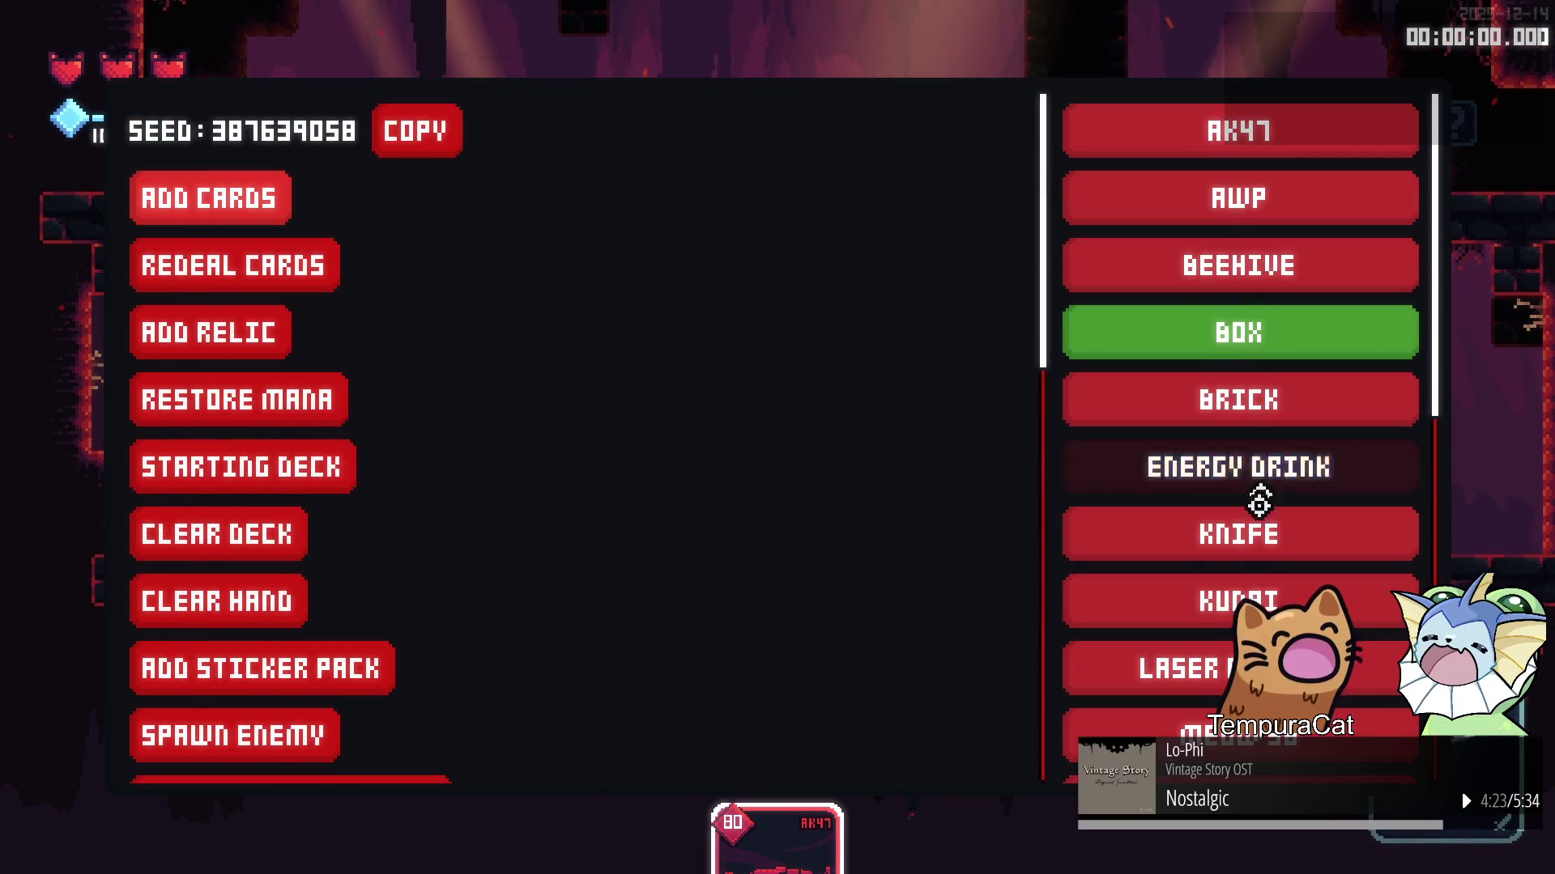
pyautogui.scroll(-3)
pyautogui.click(1238, 745)
pyautogui.press('F1')
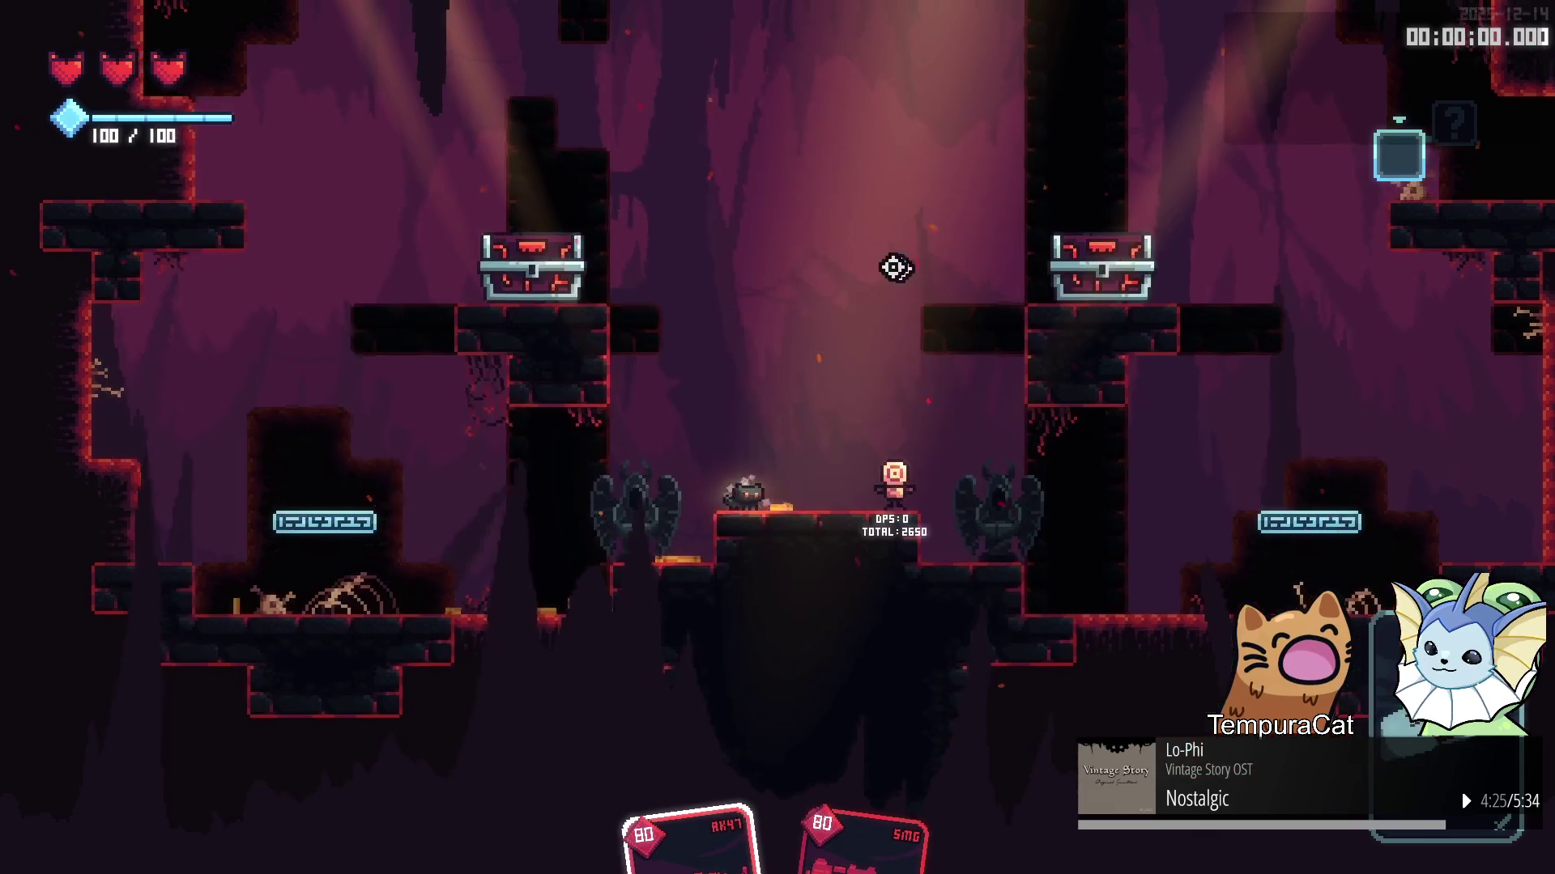
pyautogui.press('F1')
# Check the System Audio settings, then spray the AK47 at the dummy for 3 per bullet
pyautogui.press('Escape')
pyautogui.click(942, 59)
pyautogui.click(739, 134)
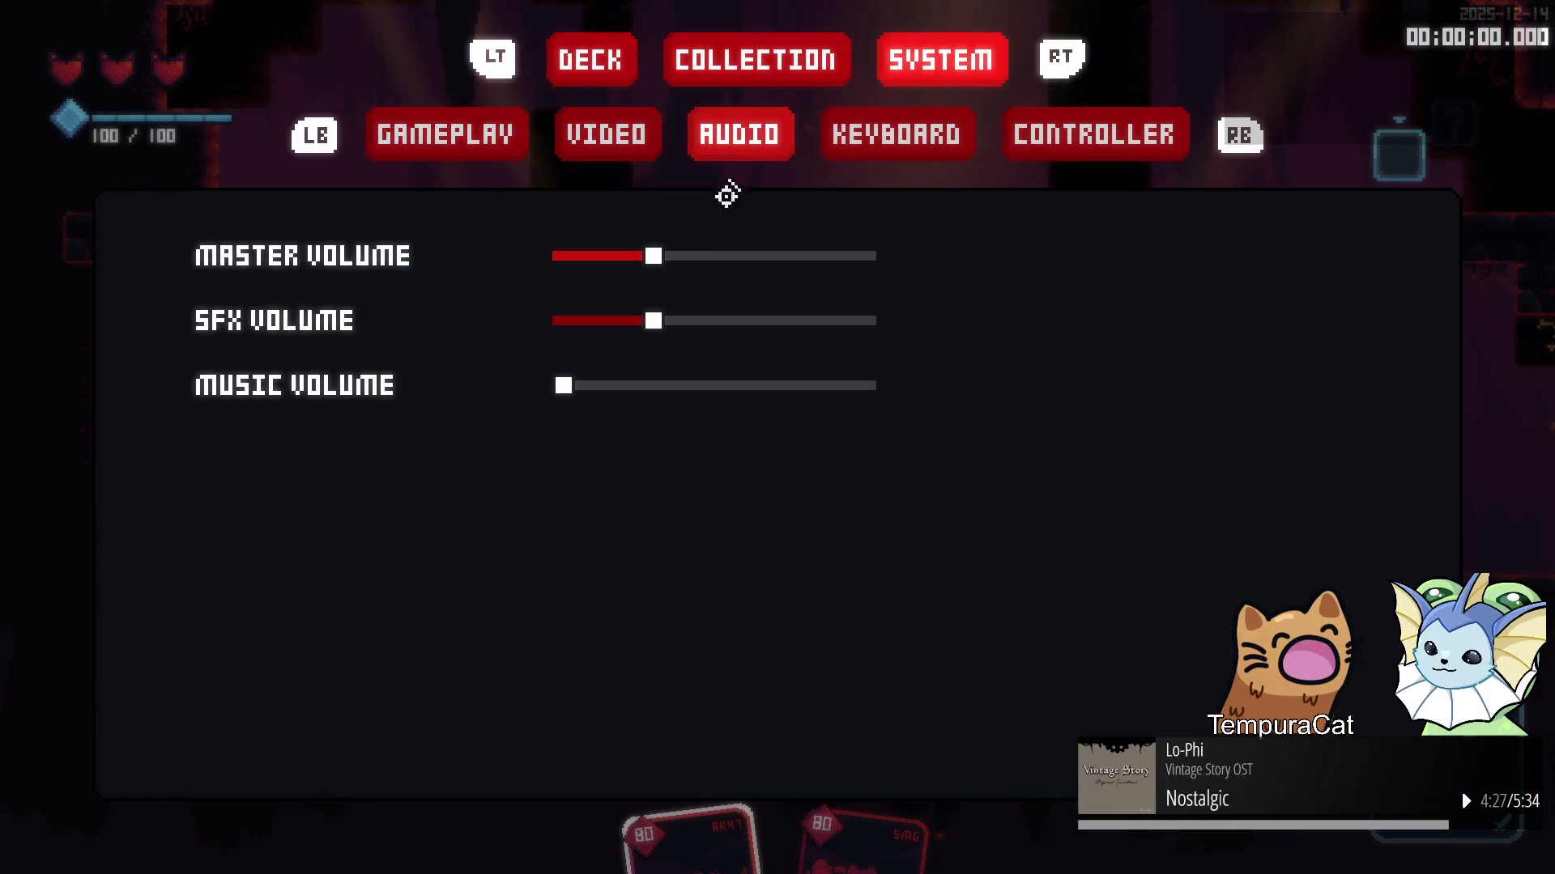
pyautogui.press('Escape')
pyautogui.moveTo(1252, 454); pyautogui.dragTo(1282, 487)
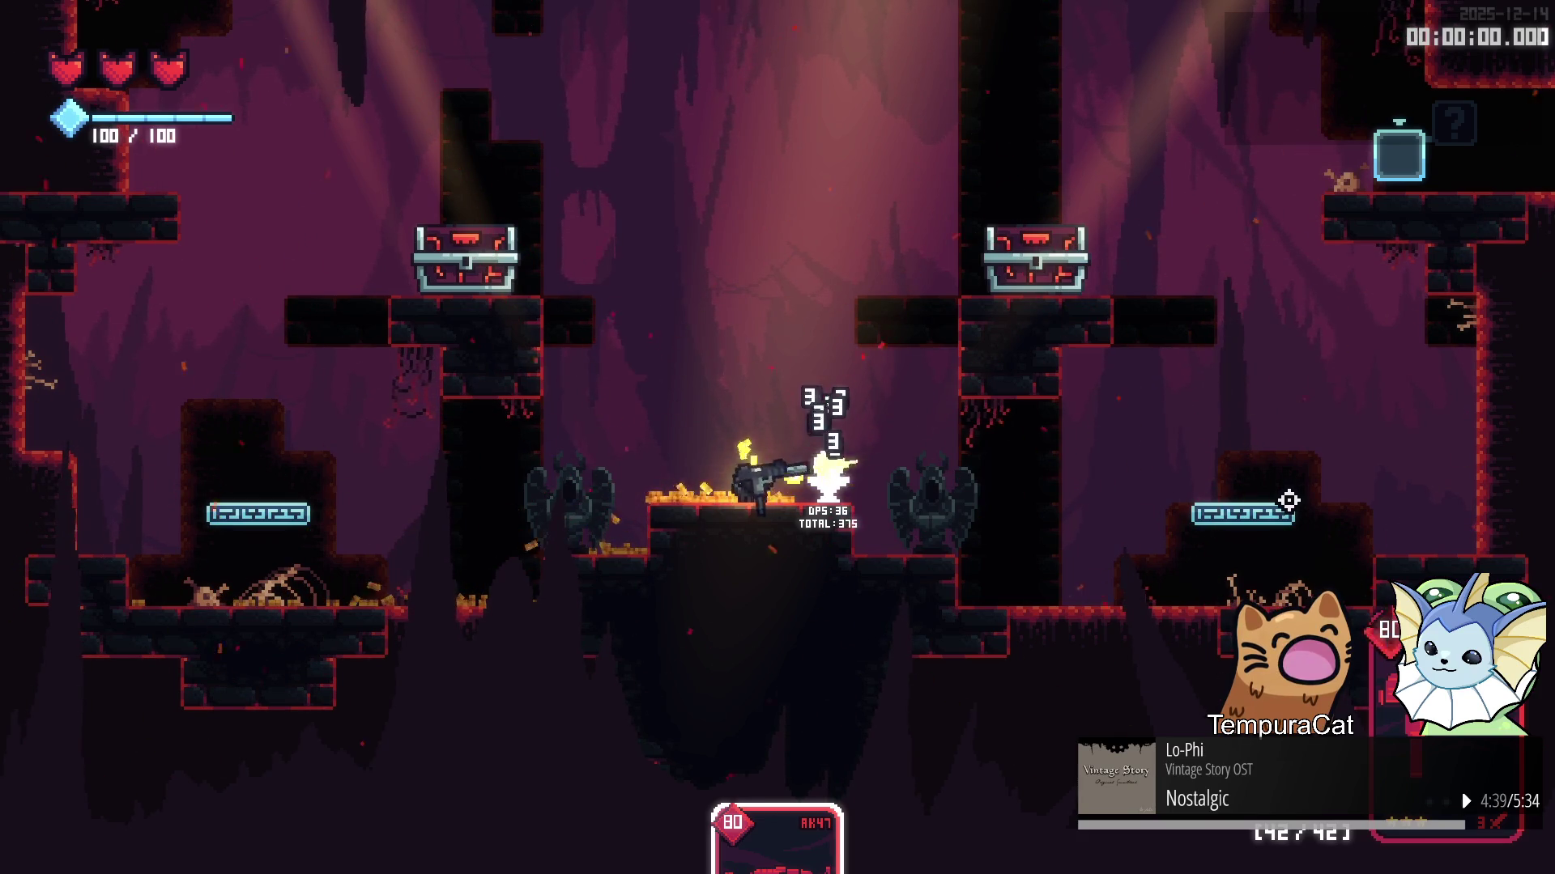
# Switch the weapon back to the AWP from the debug card list
pyautogui.press('F1')
pyautogui.scroll(3)
pyautogui.click(1283, 214)
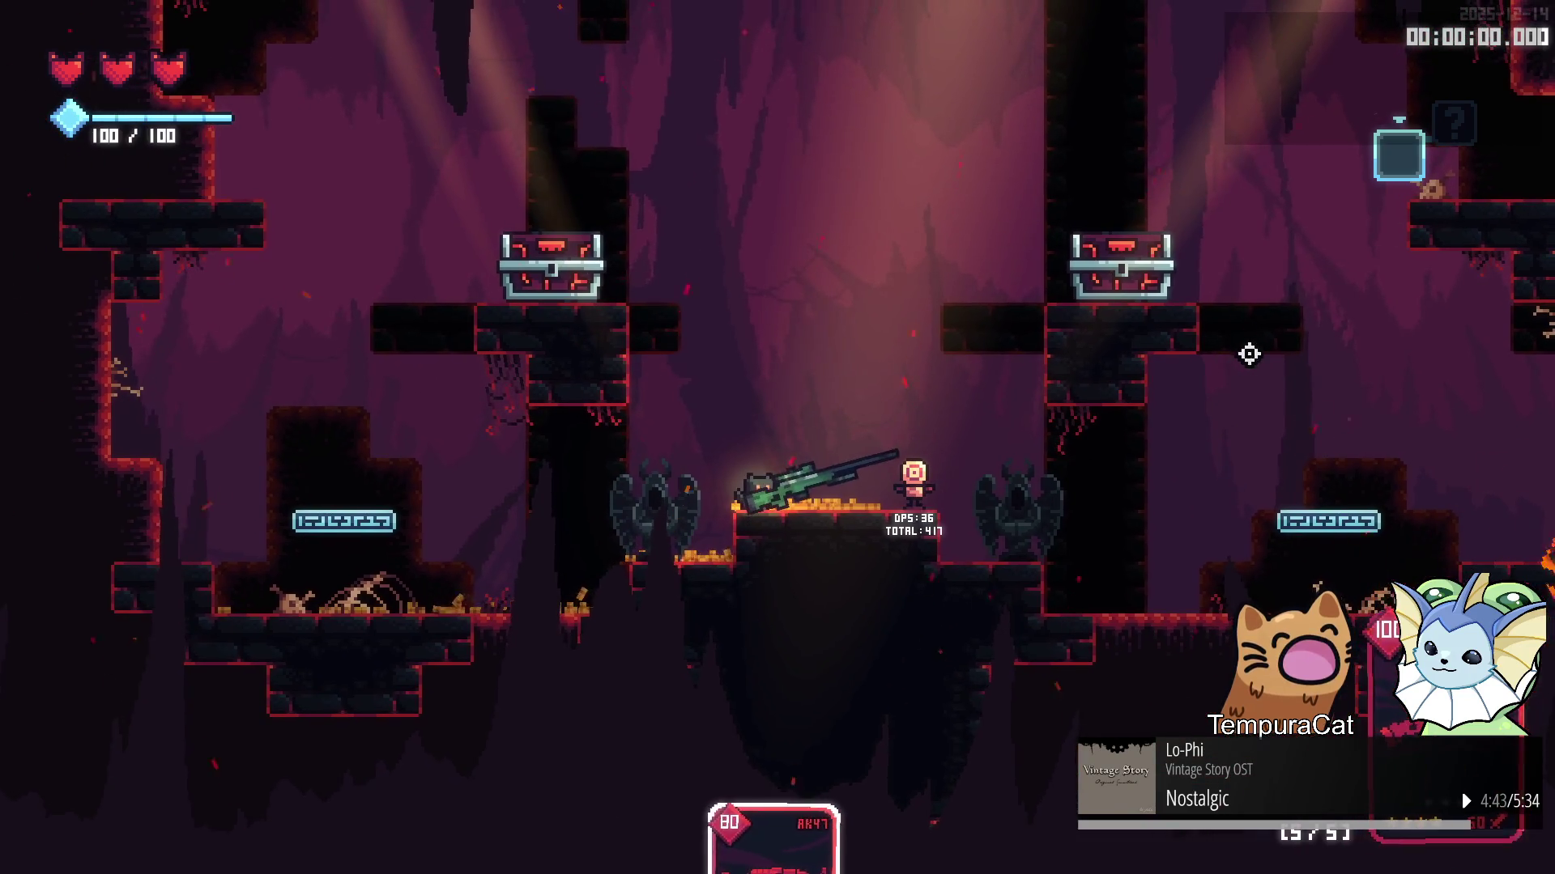
pyautogui.hotkey('alt', 'Tab')
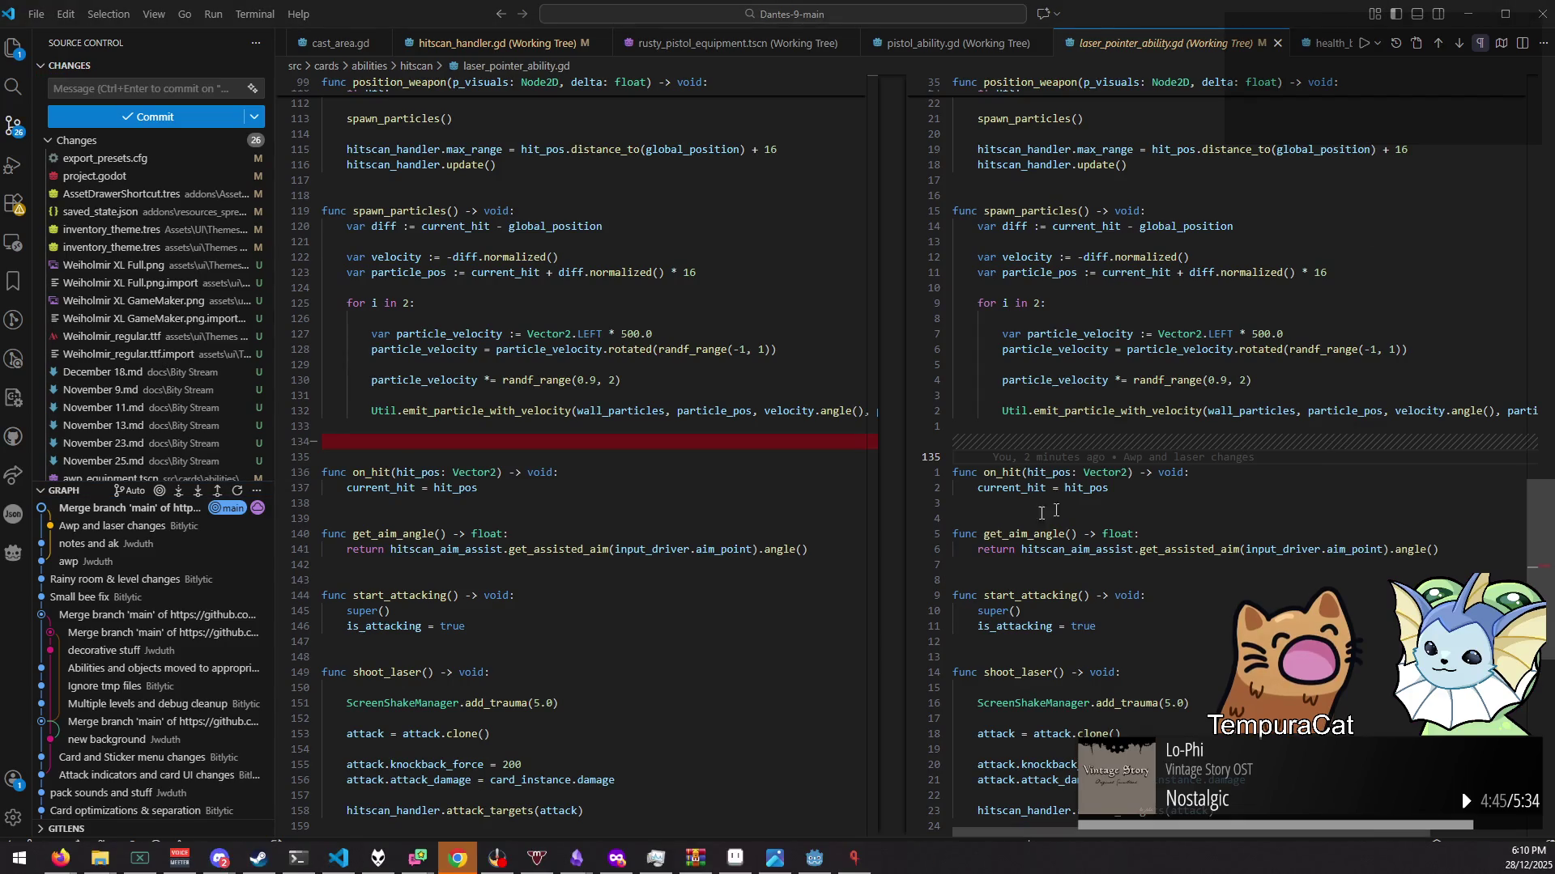
# Save awp_equipment.tscn in Godot with Hitscan, Single activation and 0.5 attack interval
pyautogui.hotkey('alt', 'Tab')
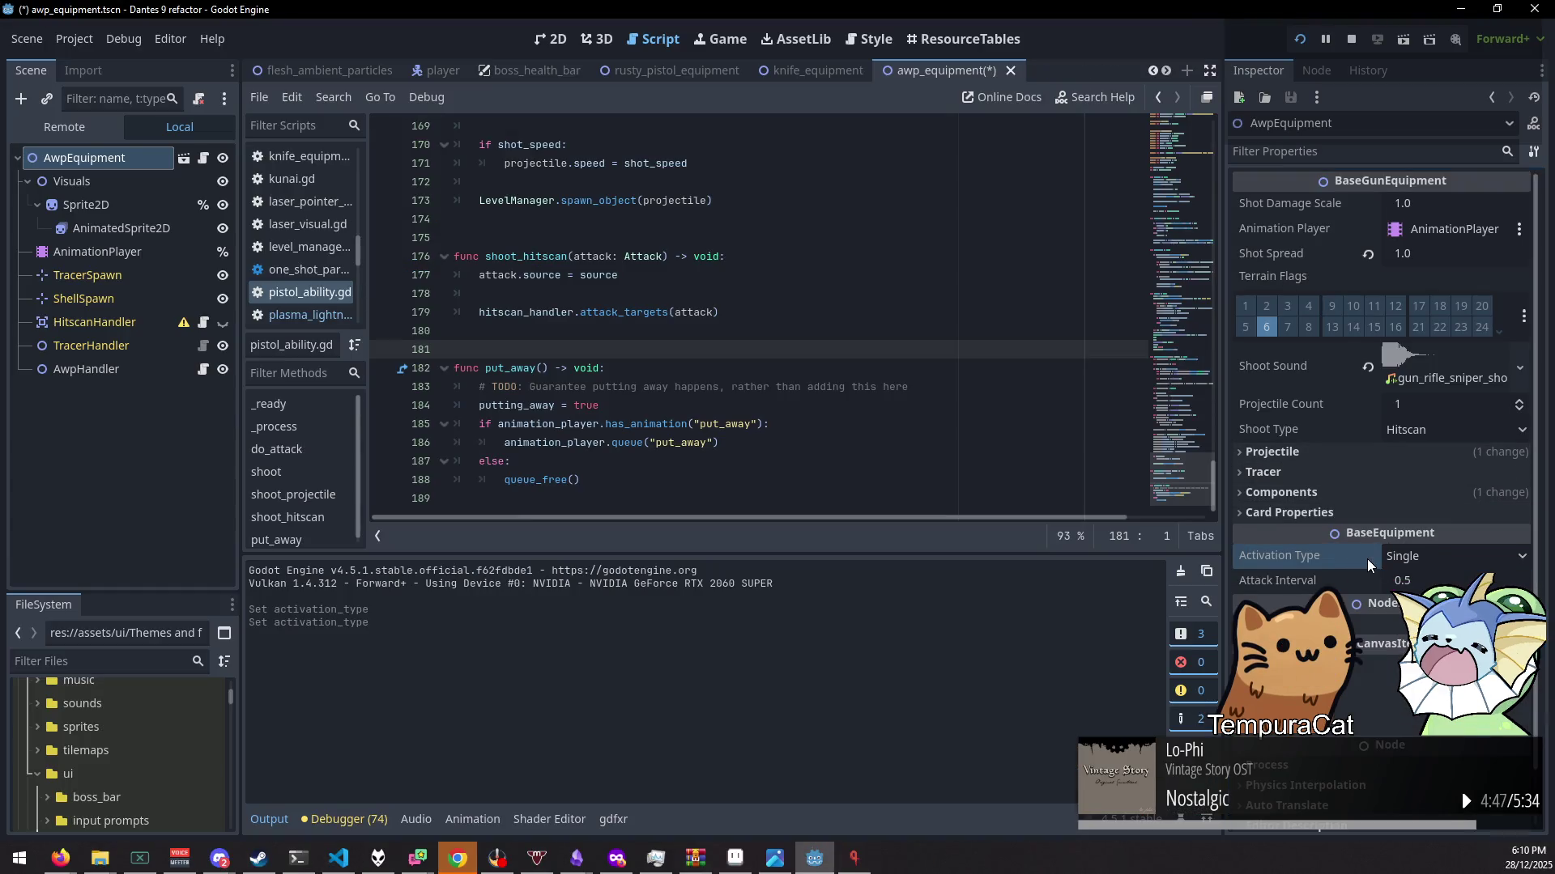
pyautogui.hotkey('ctrl', 's')
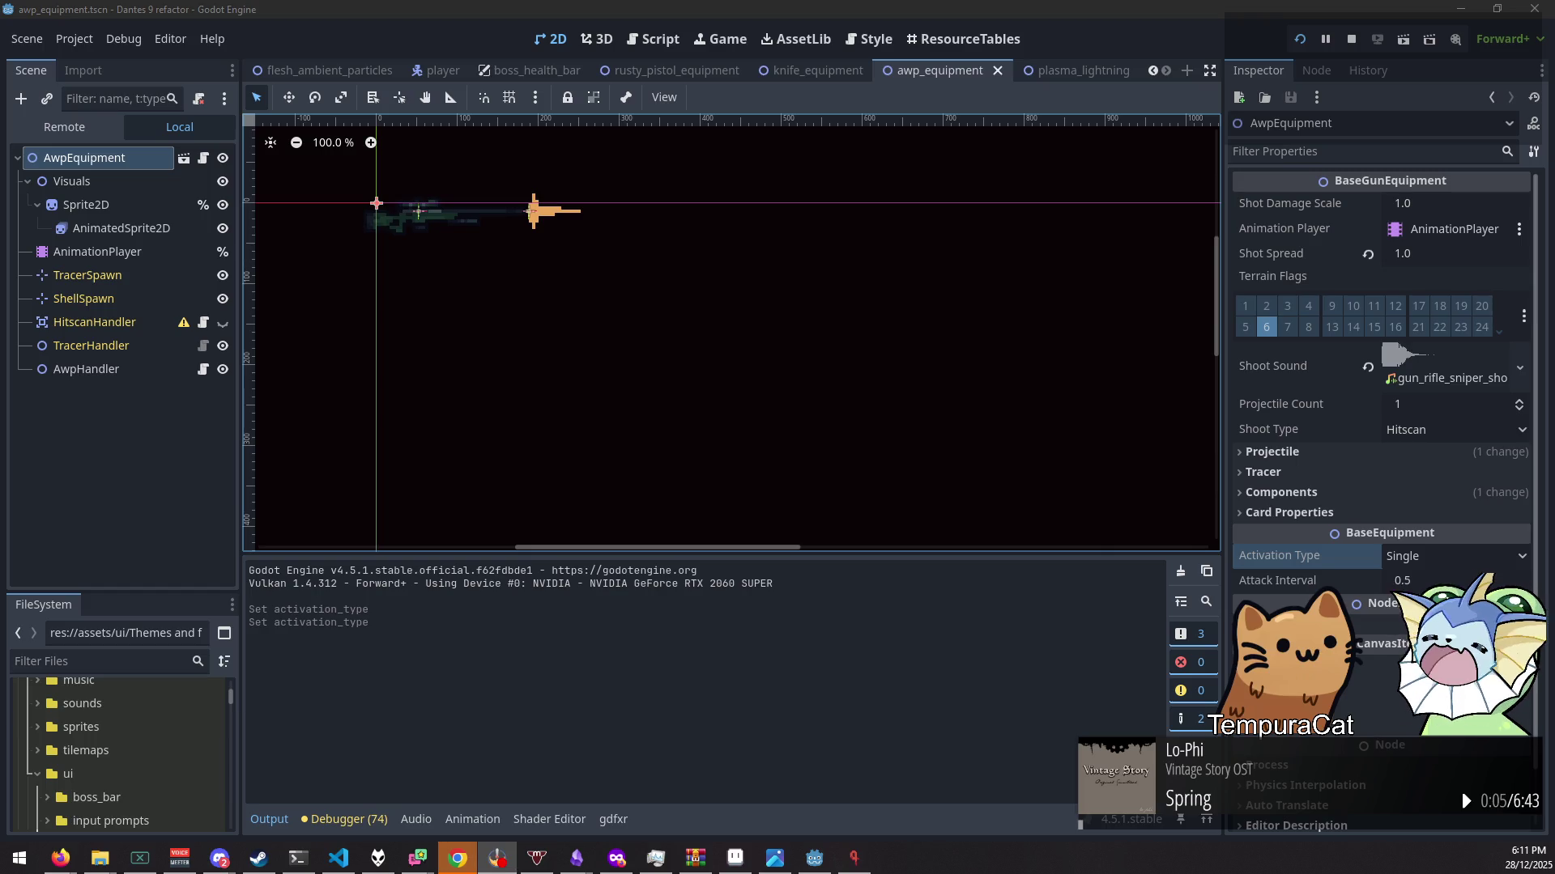
pyautogui.click(1008, 664)
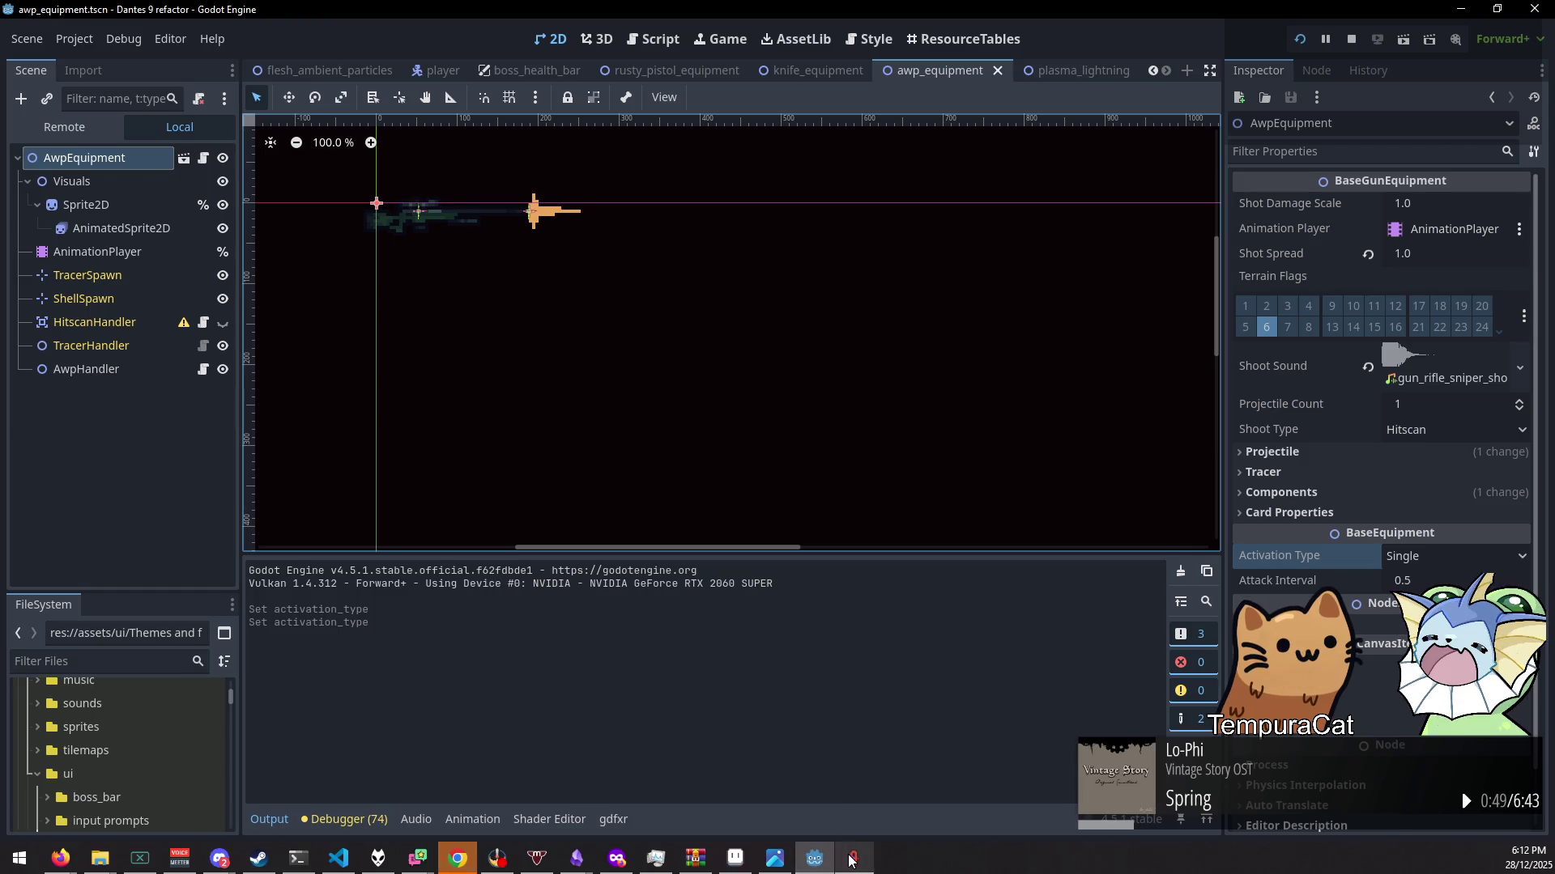
# Bring the running Dante's 9 game window back to the front
pyautogui.click(853, 859)
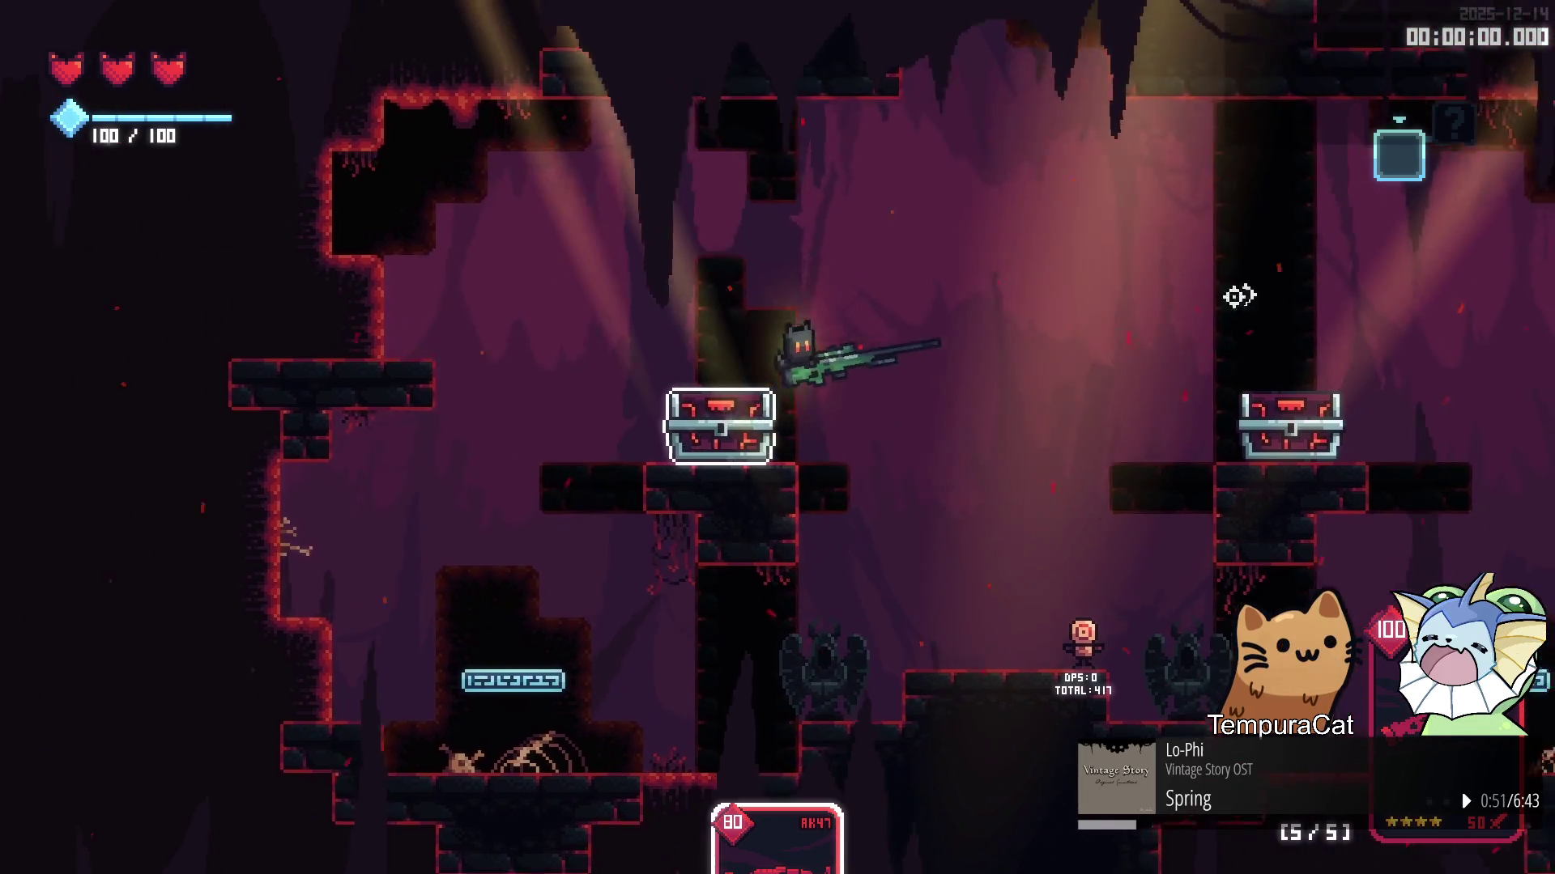
# Run and jump the cat left and right past the chests toward the training dummy
pyautogui.press('d')
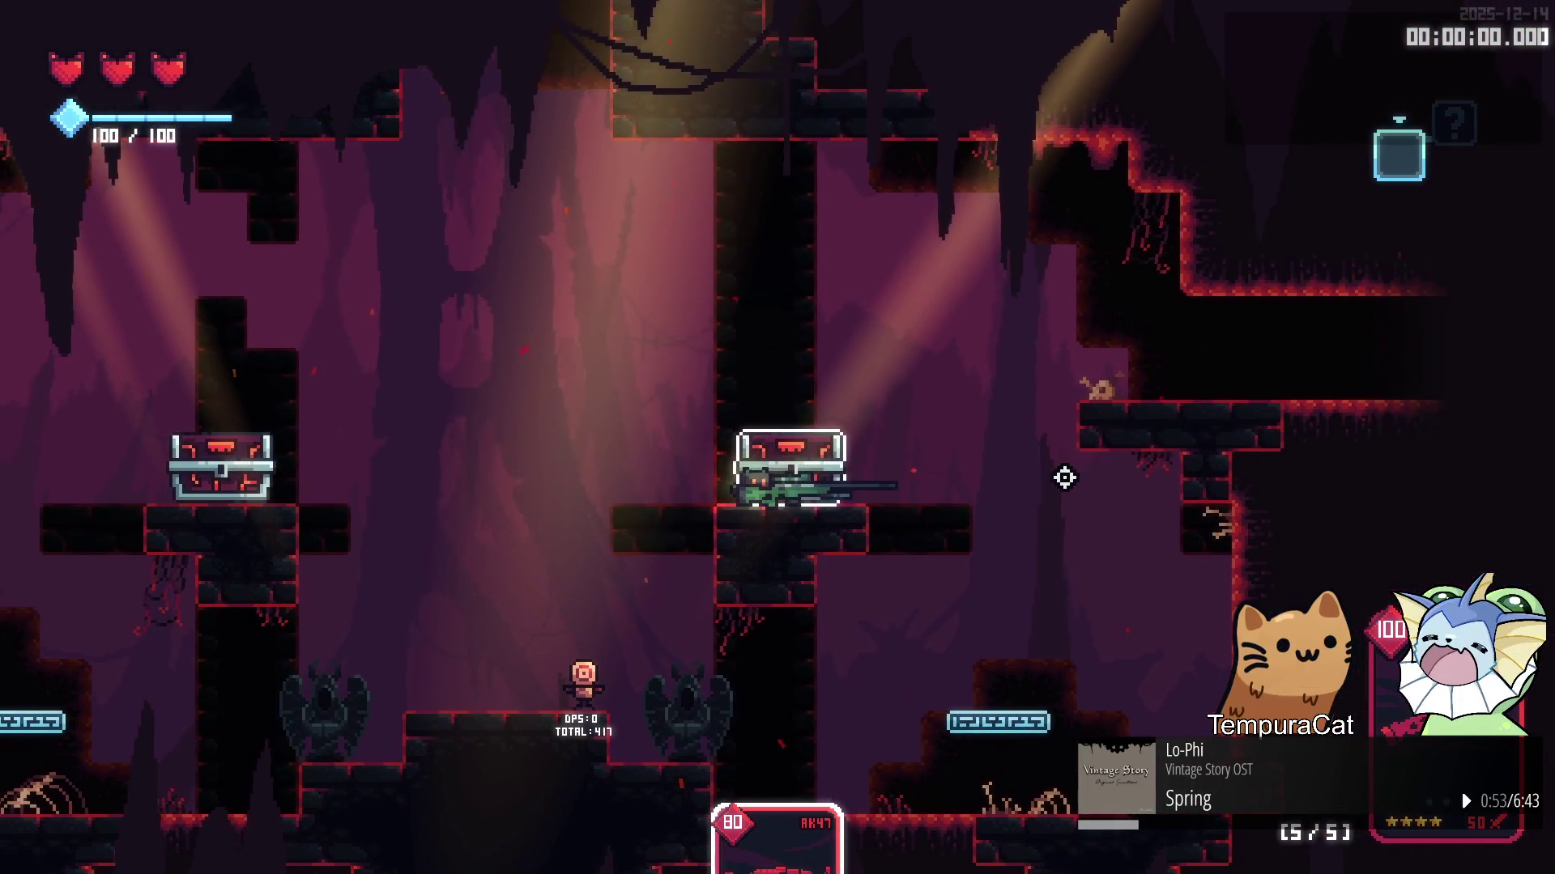
pyautogui.press('space')
pyautogui.press('a')
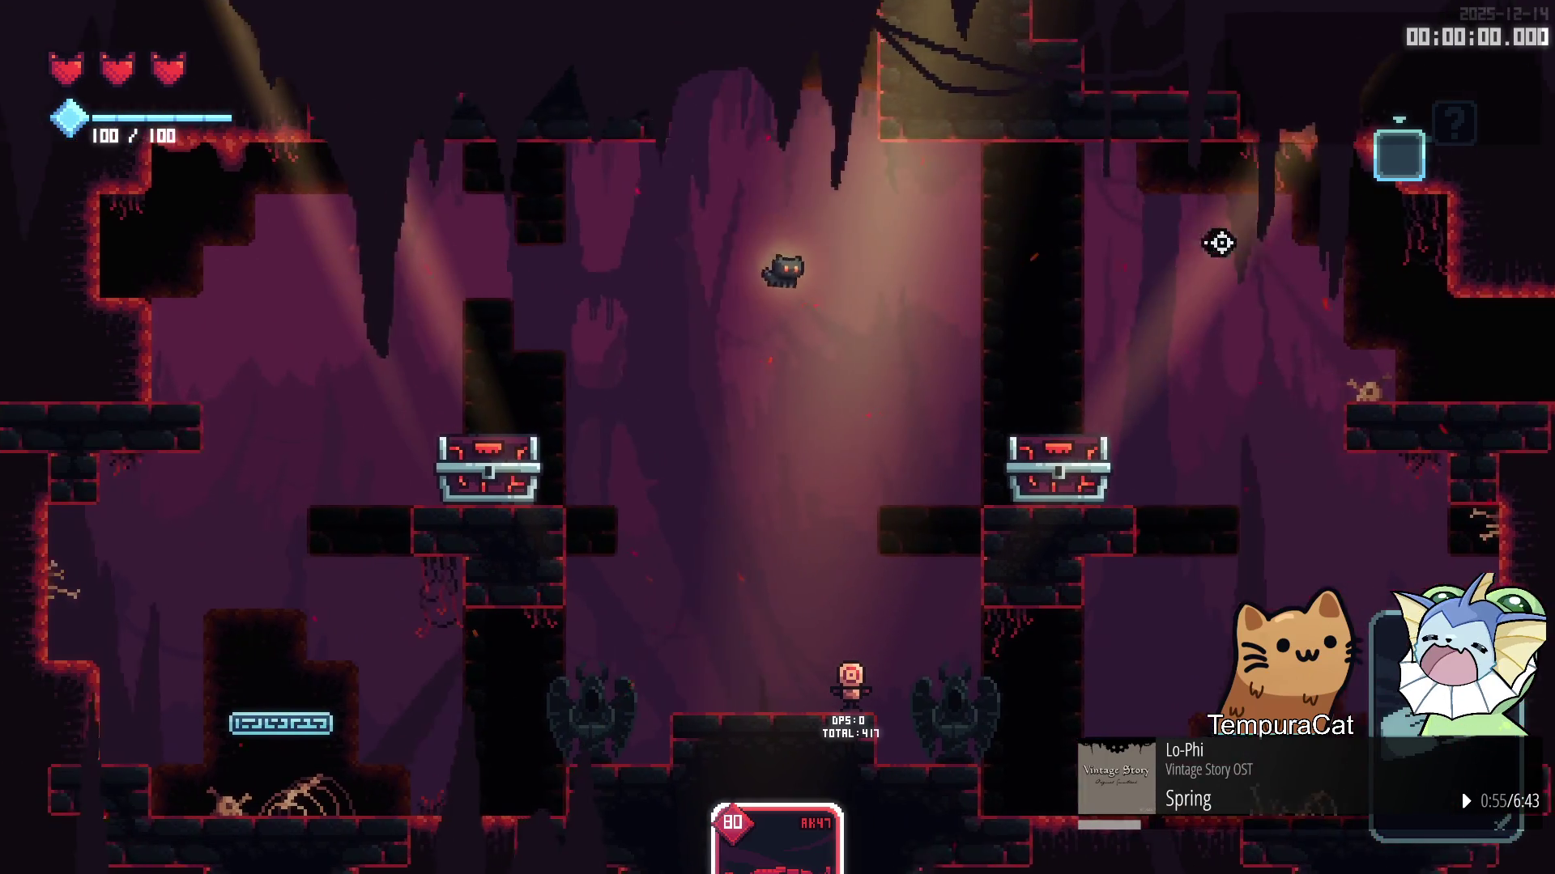
pyautogui.press('a')
pyautogui.press('d')
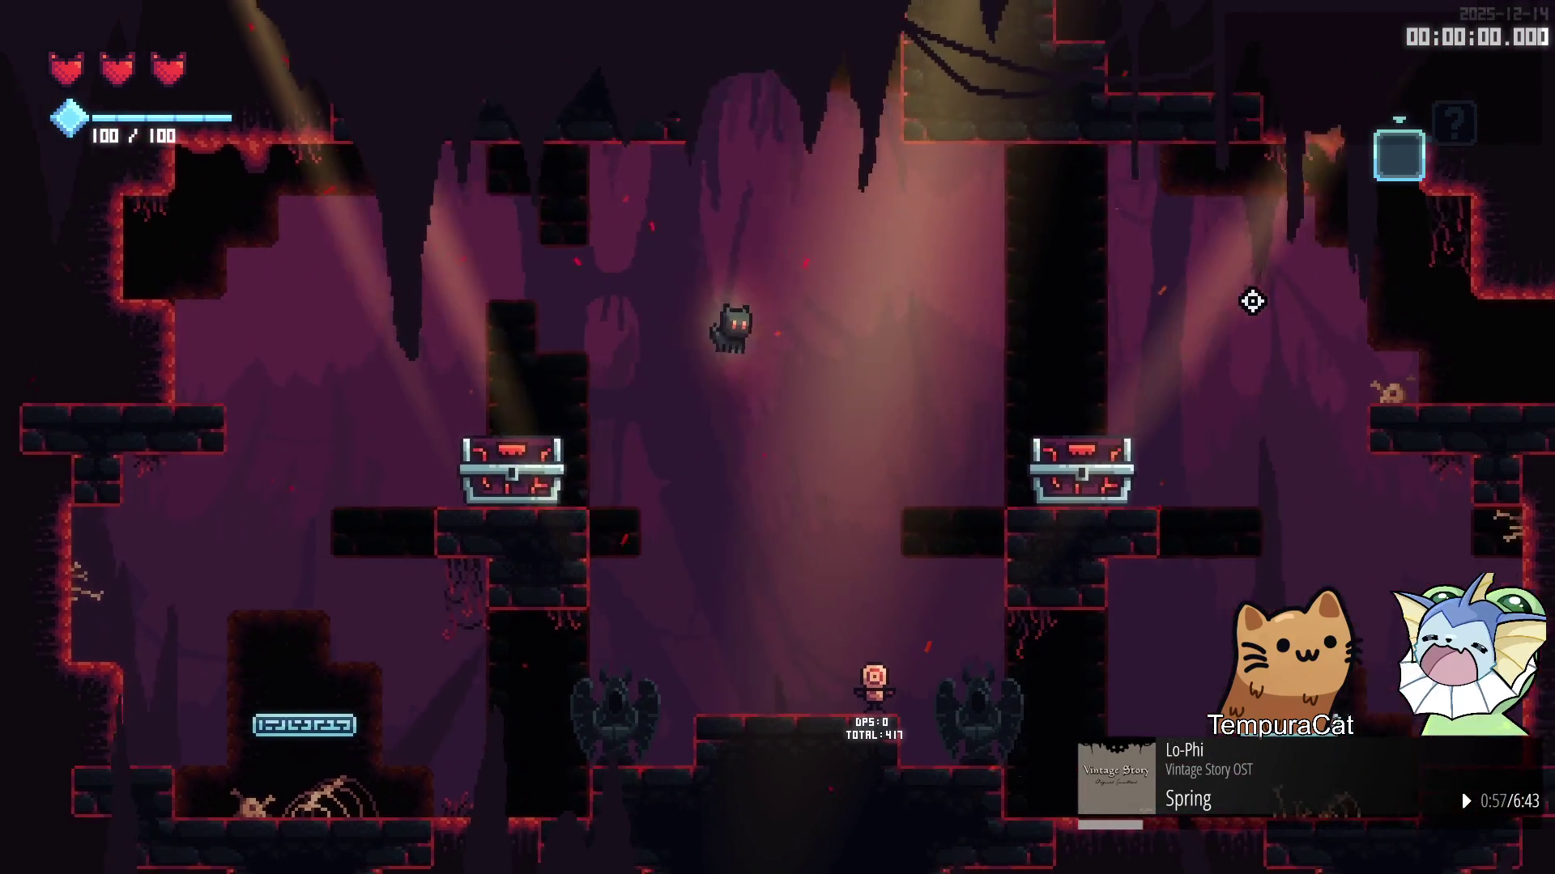
pyautogui.press('d')
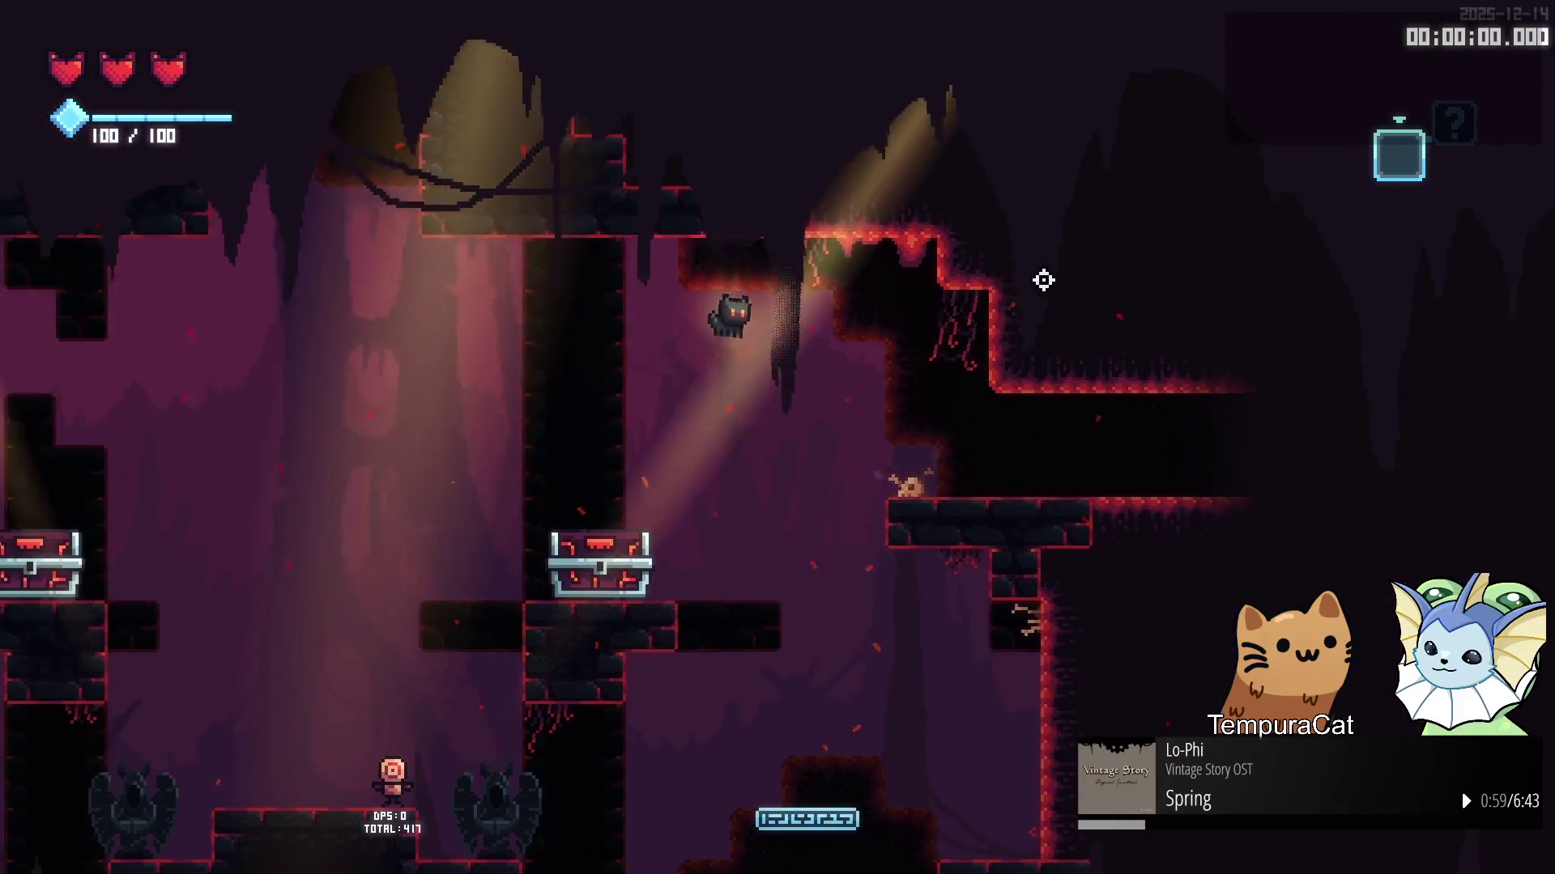
pyautogui.press('a')
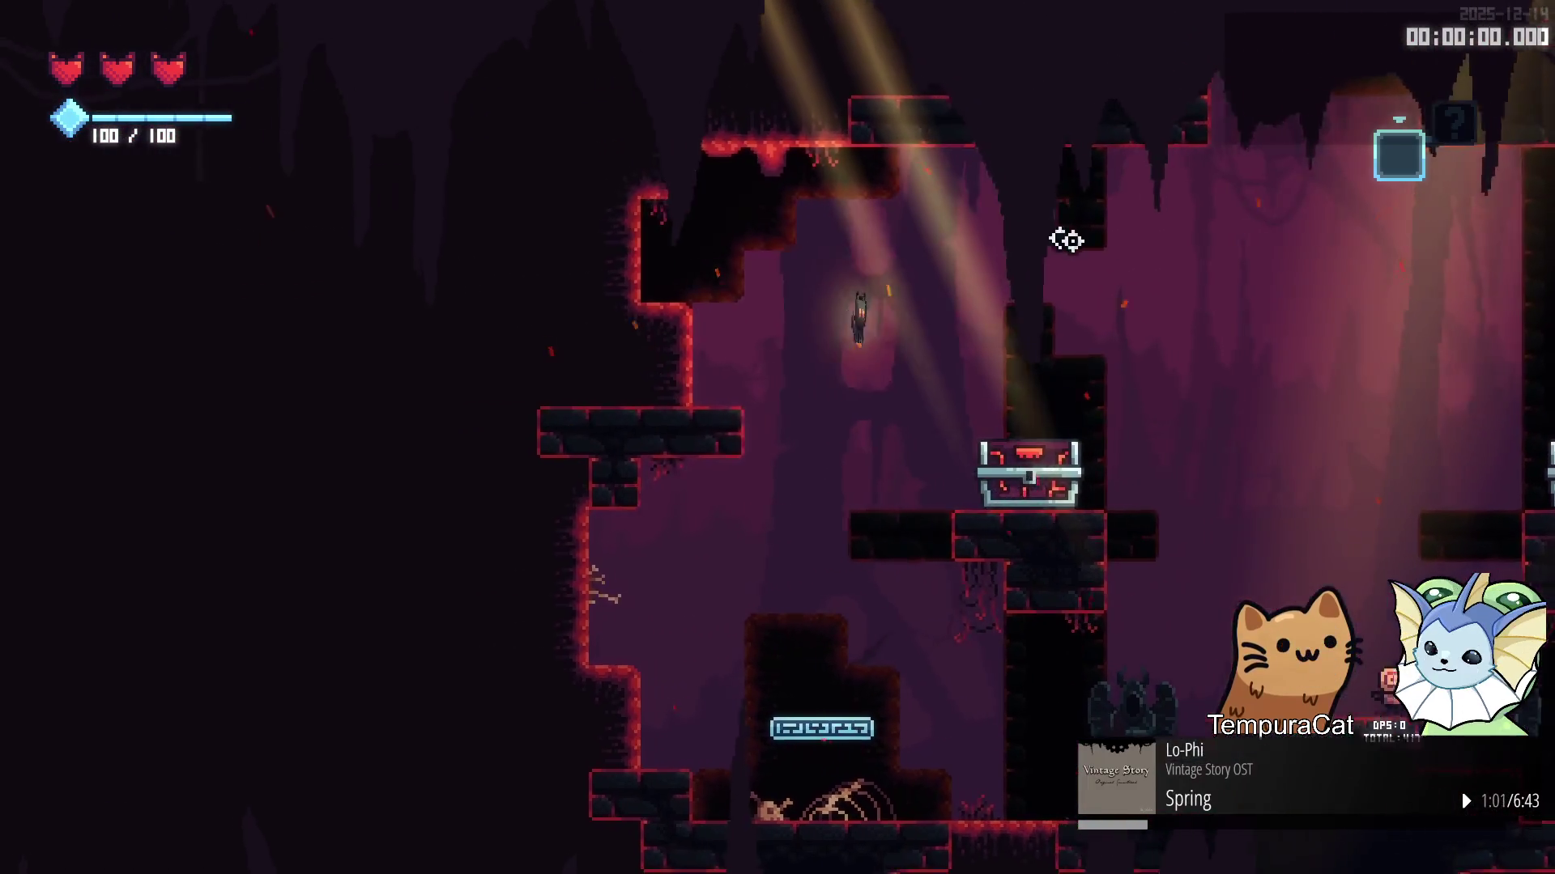
pyautogui.press('d')
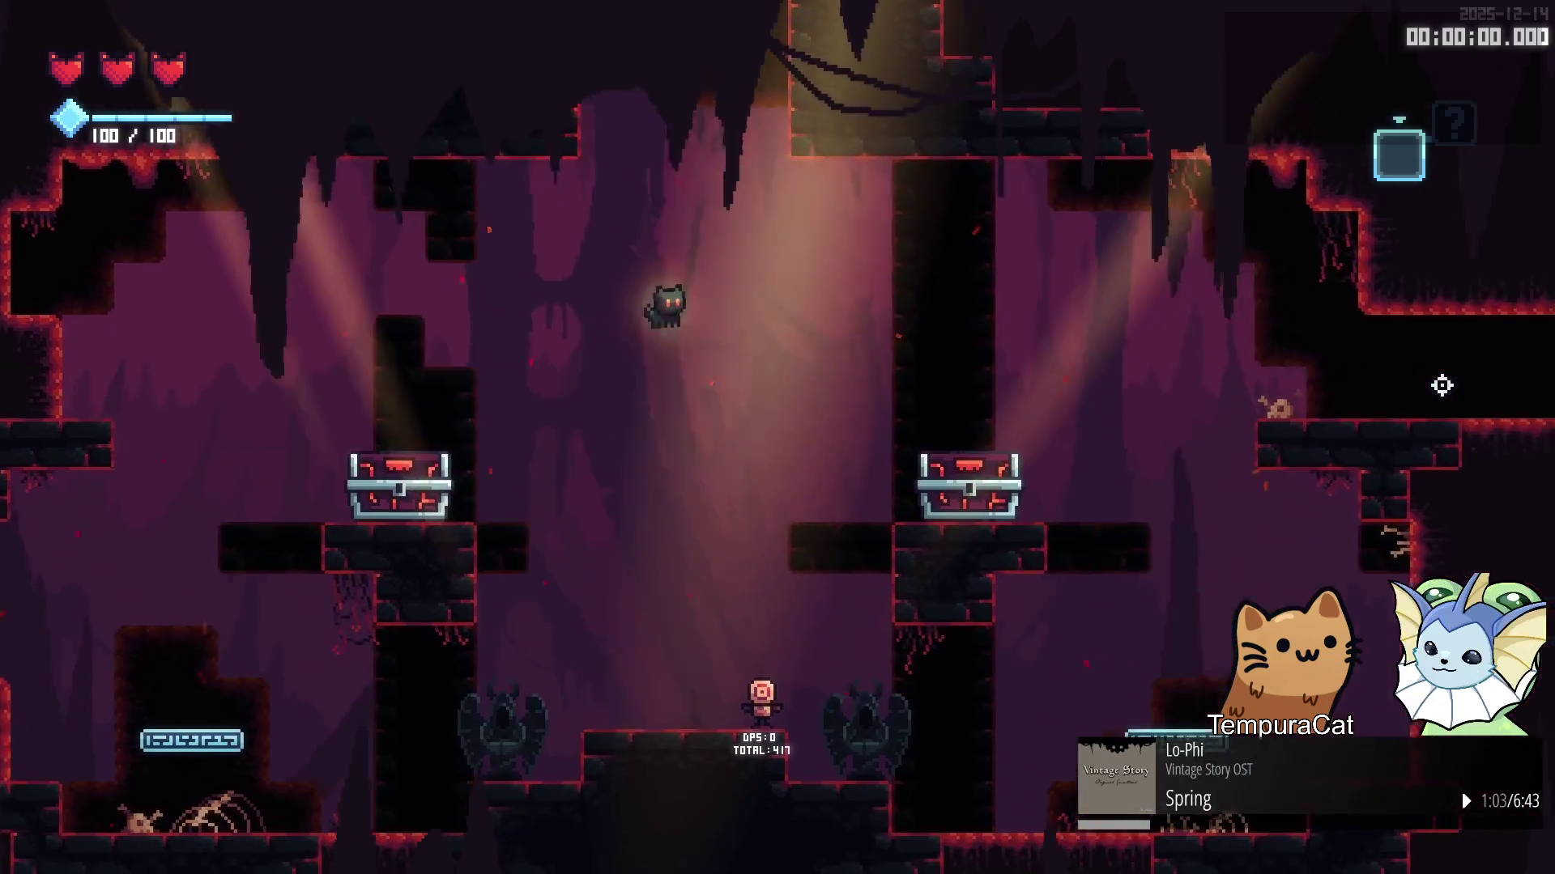
# Stop the game with F8, deselect the AwpEquipment node, then return to the running game
pyautogui.press('F8')
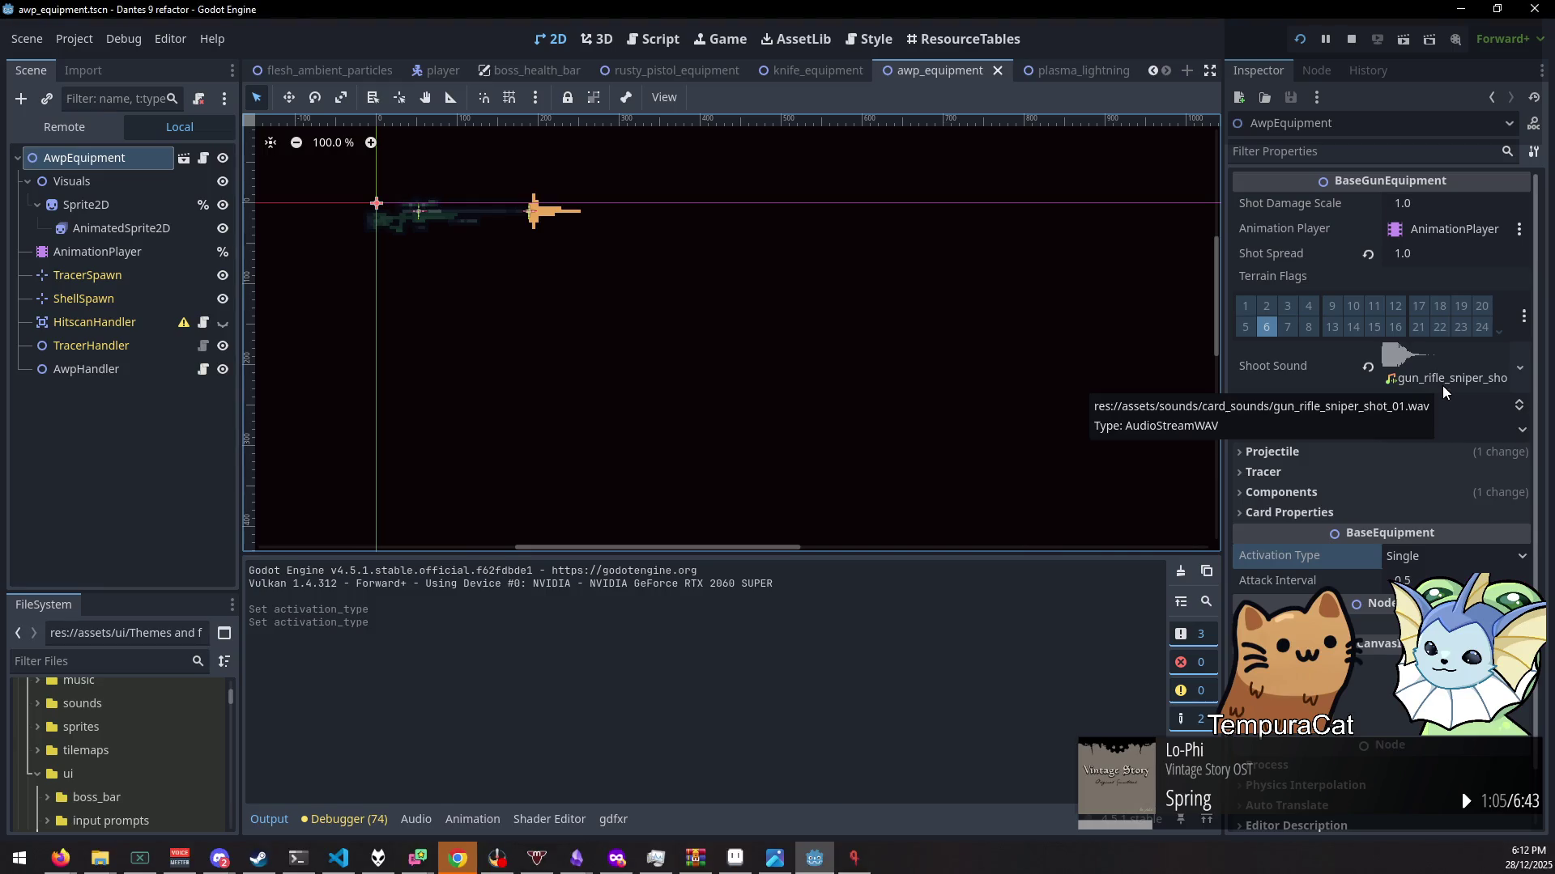
pyautogui.click(729, 342)
pyautogui.scroll(3)
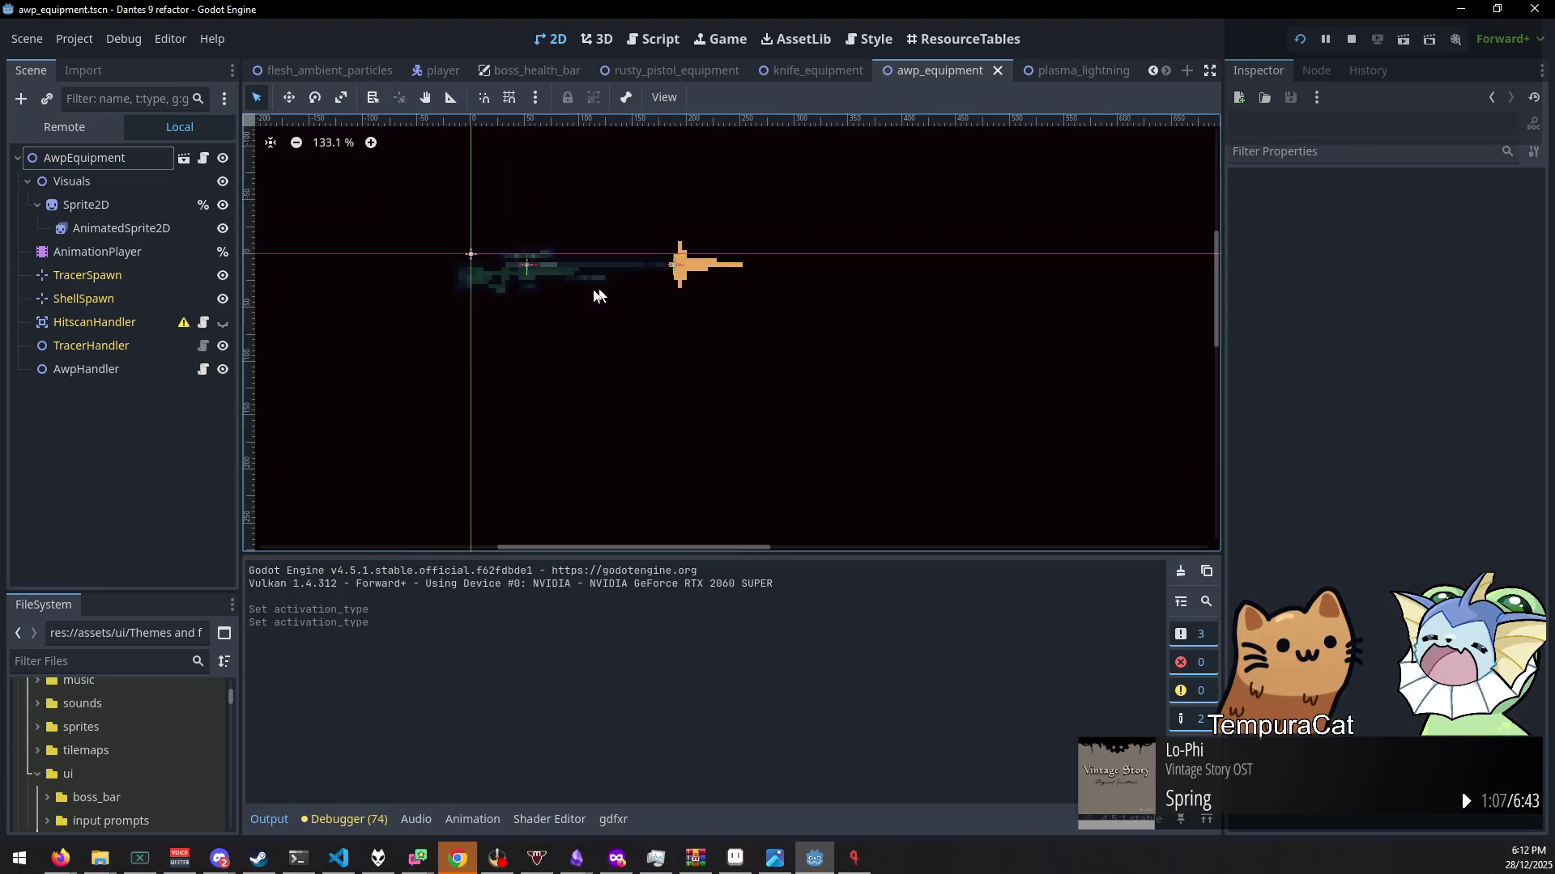
pyautogui.scroll(-3)
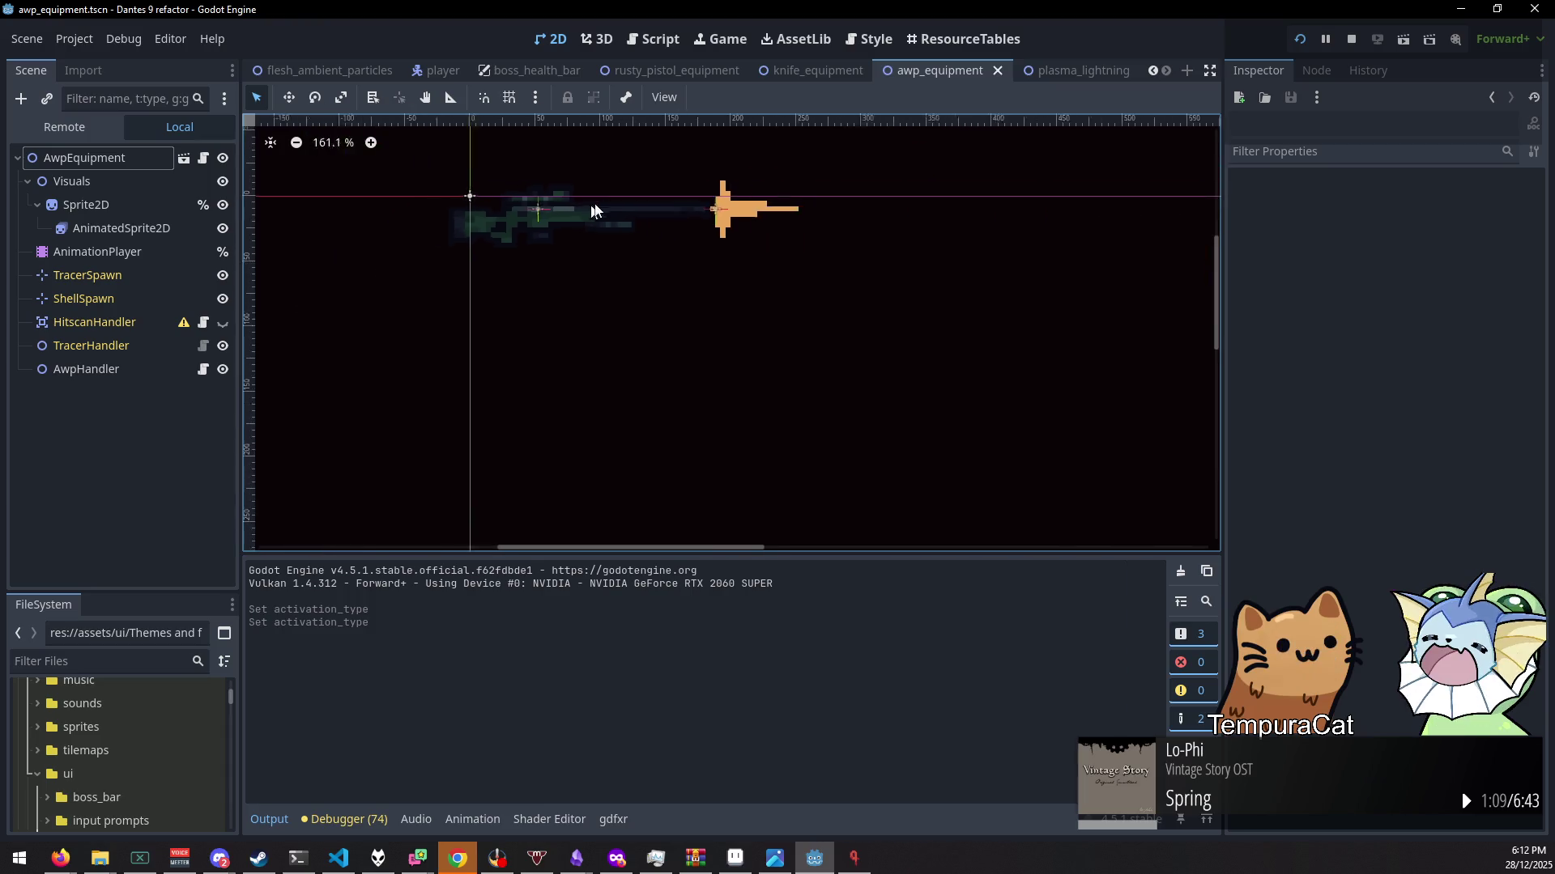
pyautogui.click(851, 862)
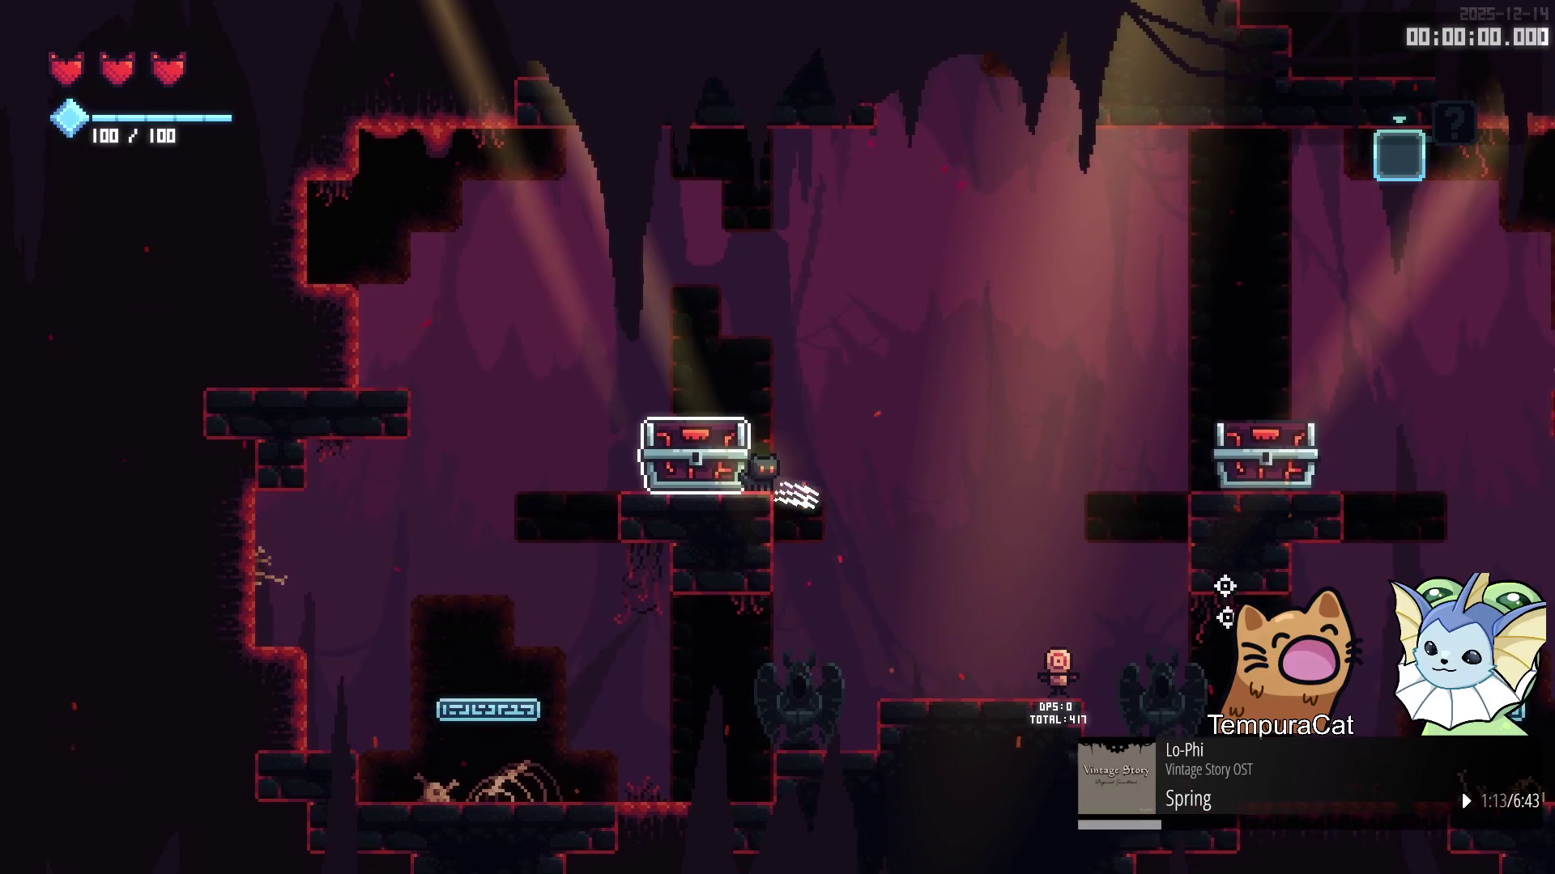
# Spawn Laser Pointer from the F1 debug menu, hit the dummy for 44, and open the settings
pyautogui.press('F1')
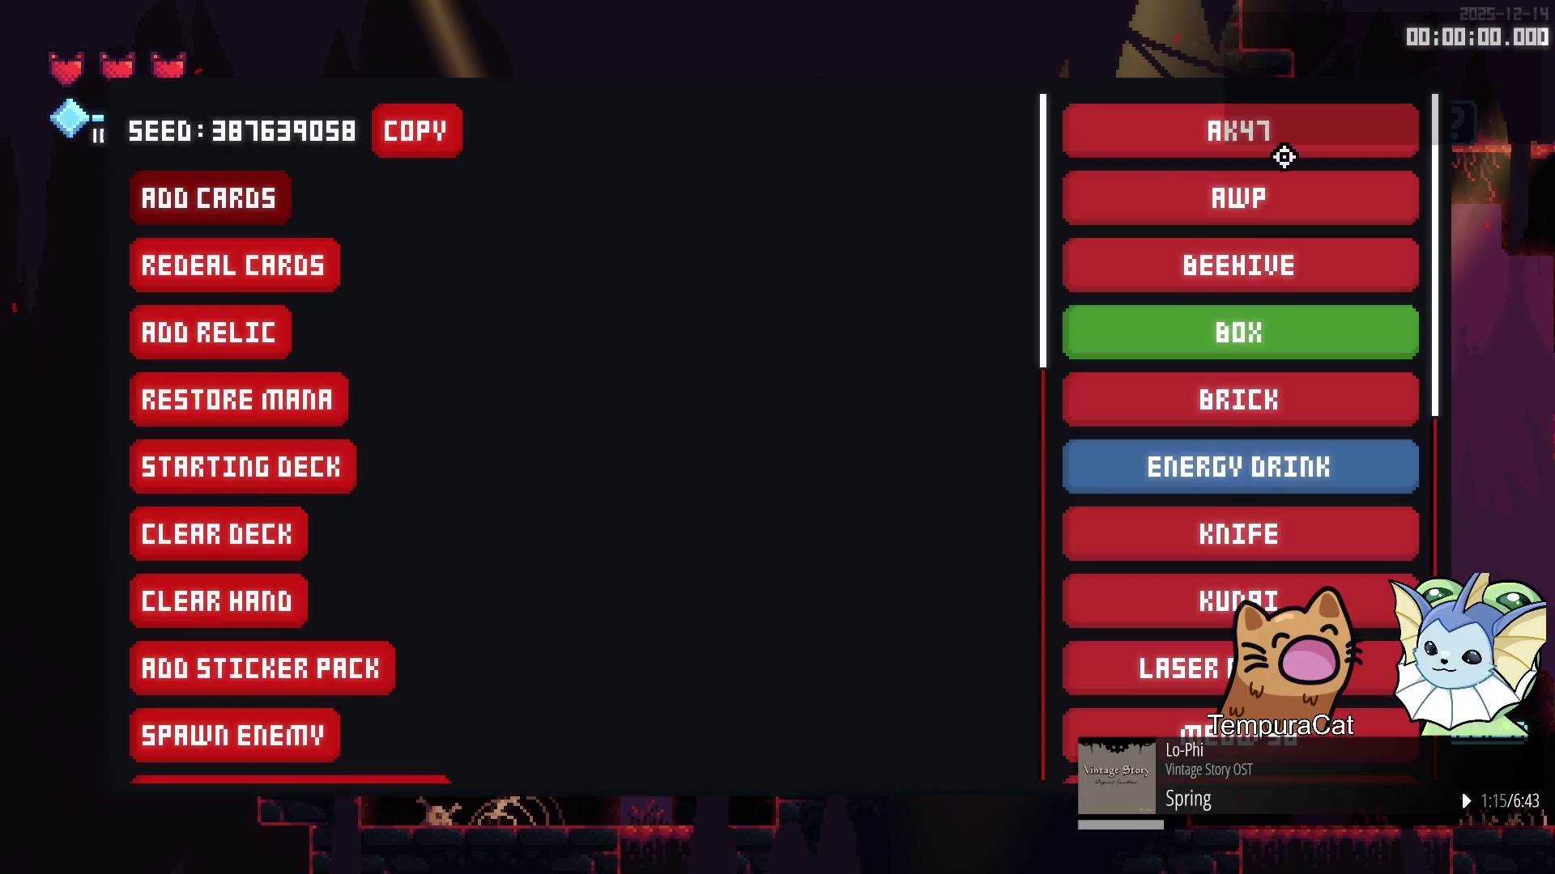
pyautogui.click(1222, 638)
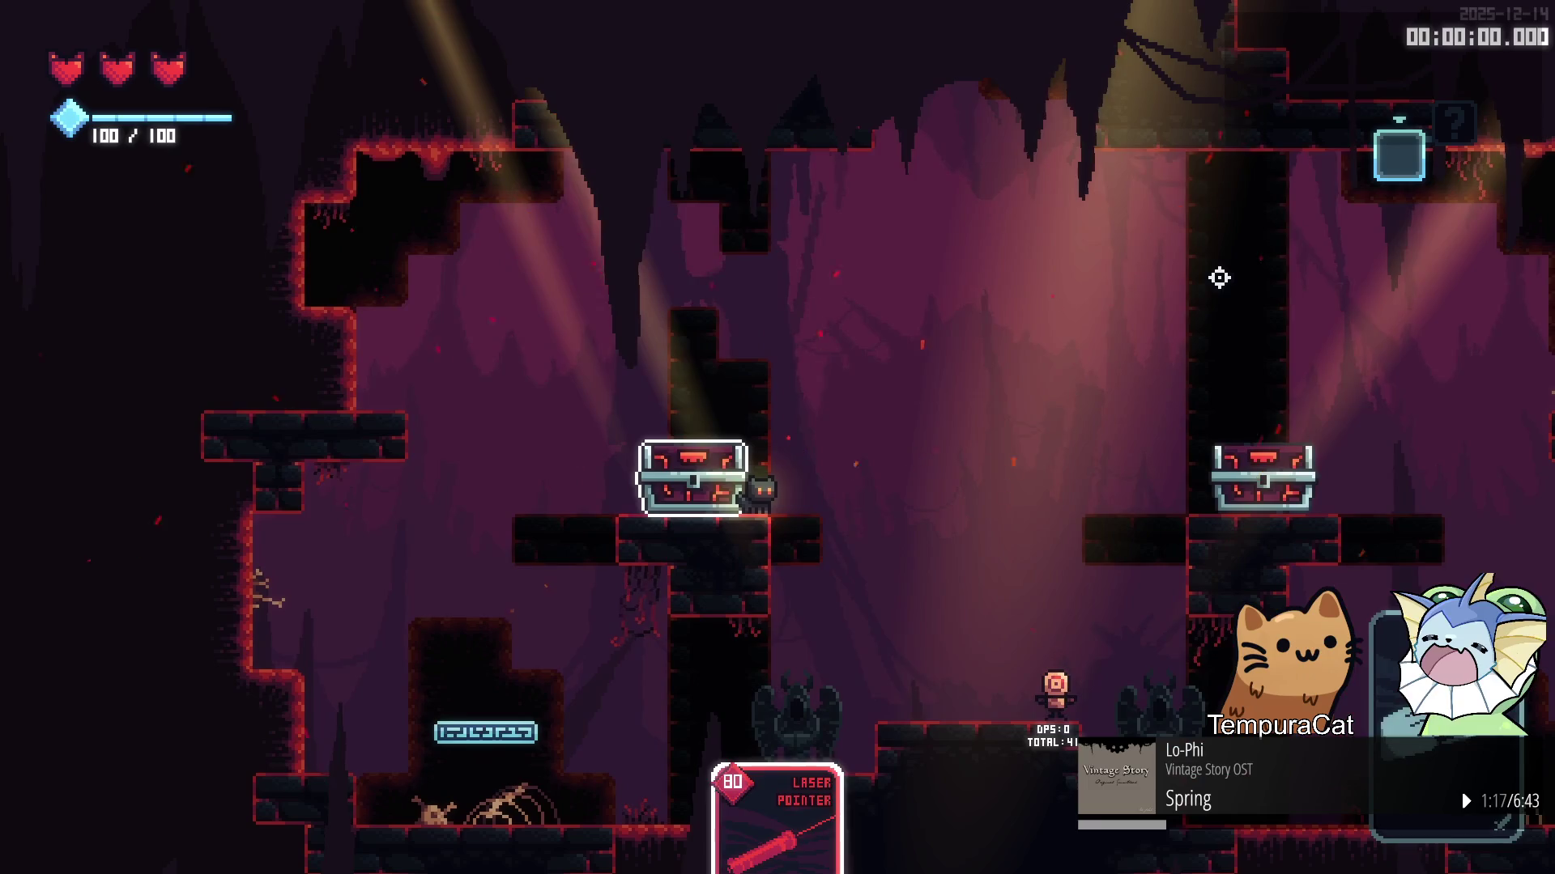
pyautogui.press('d')
pyautogui.click(1133, 364)
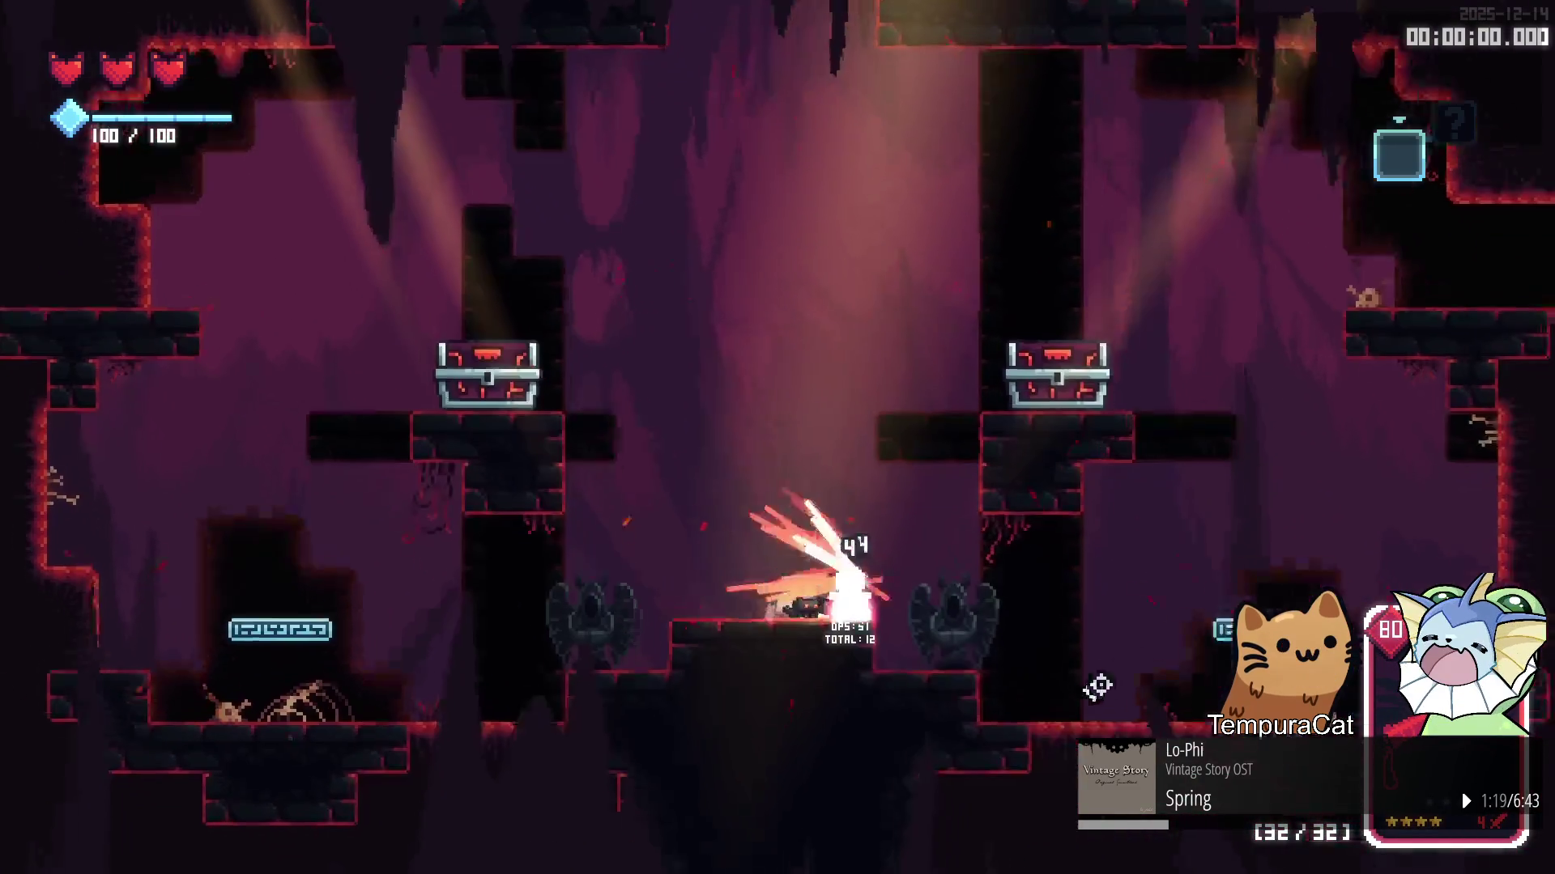
pyautogui.click(1260, 281)
pyautogui.press('Escape')
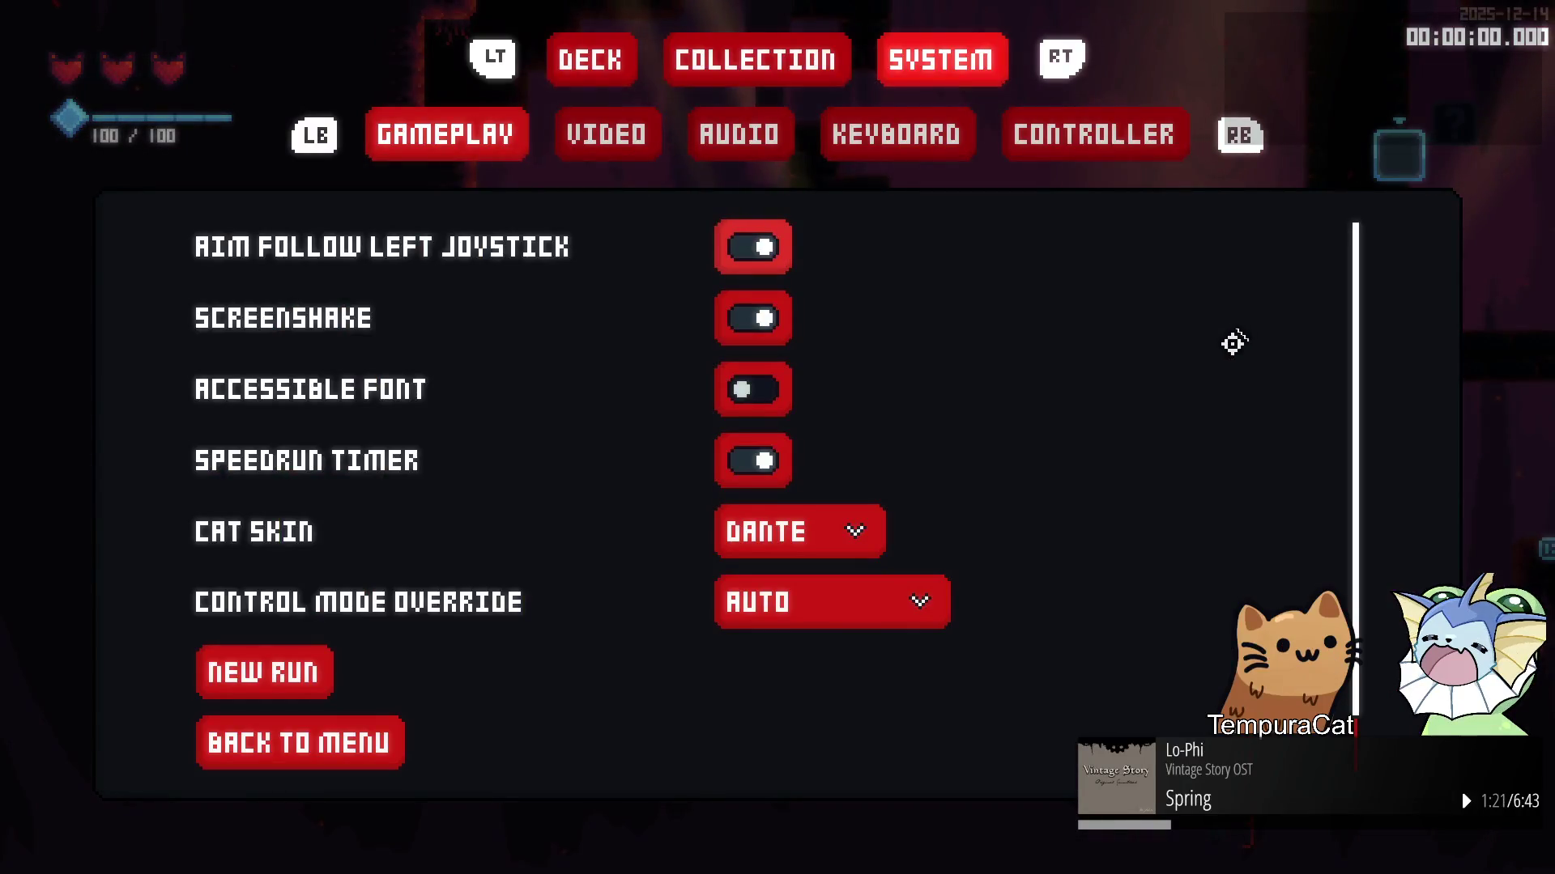
pyautogui.hotkey('alt', 'Tab')
pyautogui.moveTo(787, 317); pyautogui.dragTo(618, 194)
# Pan the awp_equipment canvas off the sprite, zoom to 146.4%, and switch to Obsidian
pyautogui.moveTo(385, 516); pyautogui.dragTo(622, 200)
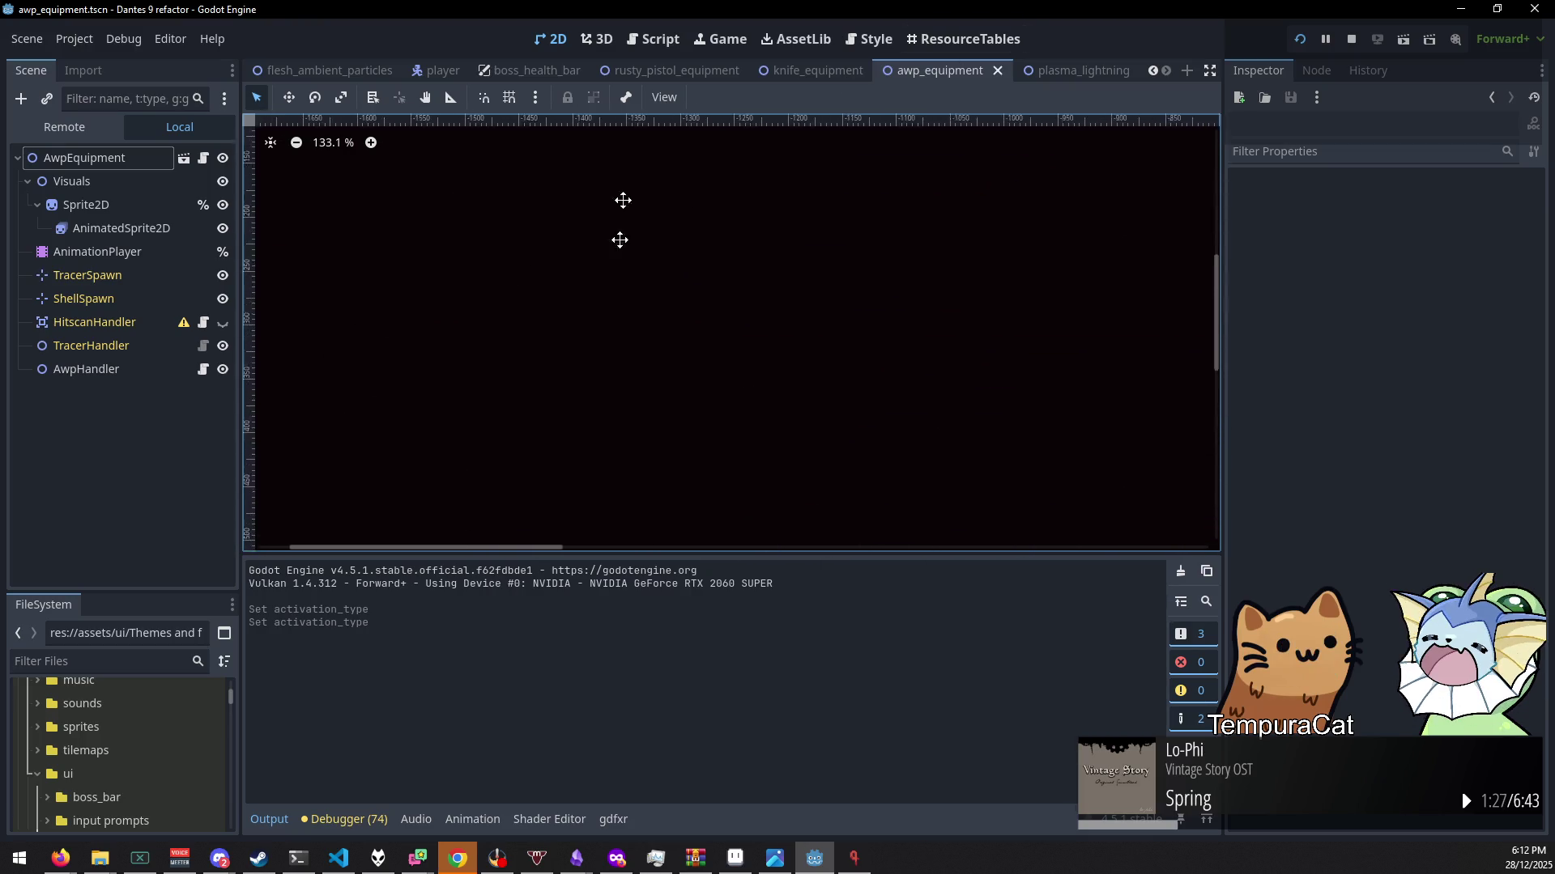
pyautogui.moveTo(532, 389); pyautogui.dragTo(891, 151)
pyautogui.moveTo(1184, 262); pyautogui.dragTo(972, 129)
pyautogui.scroll(3)
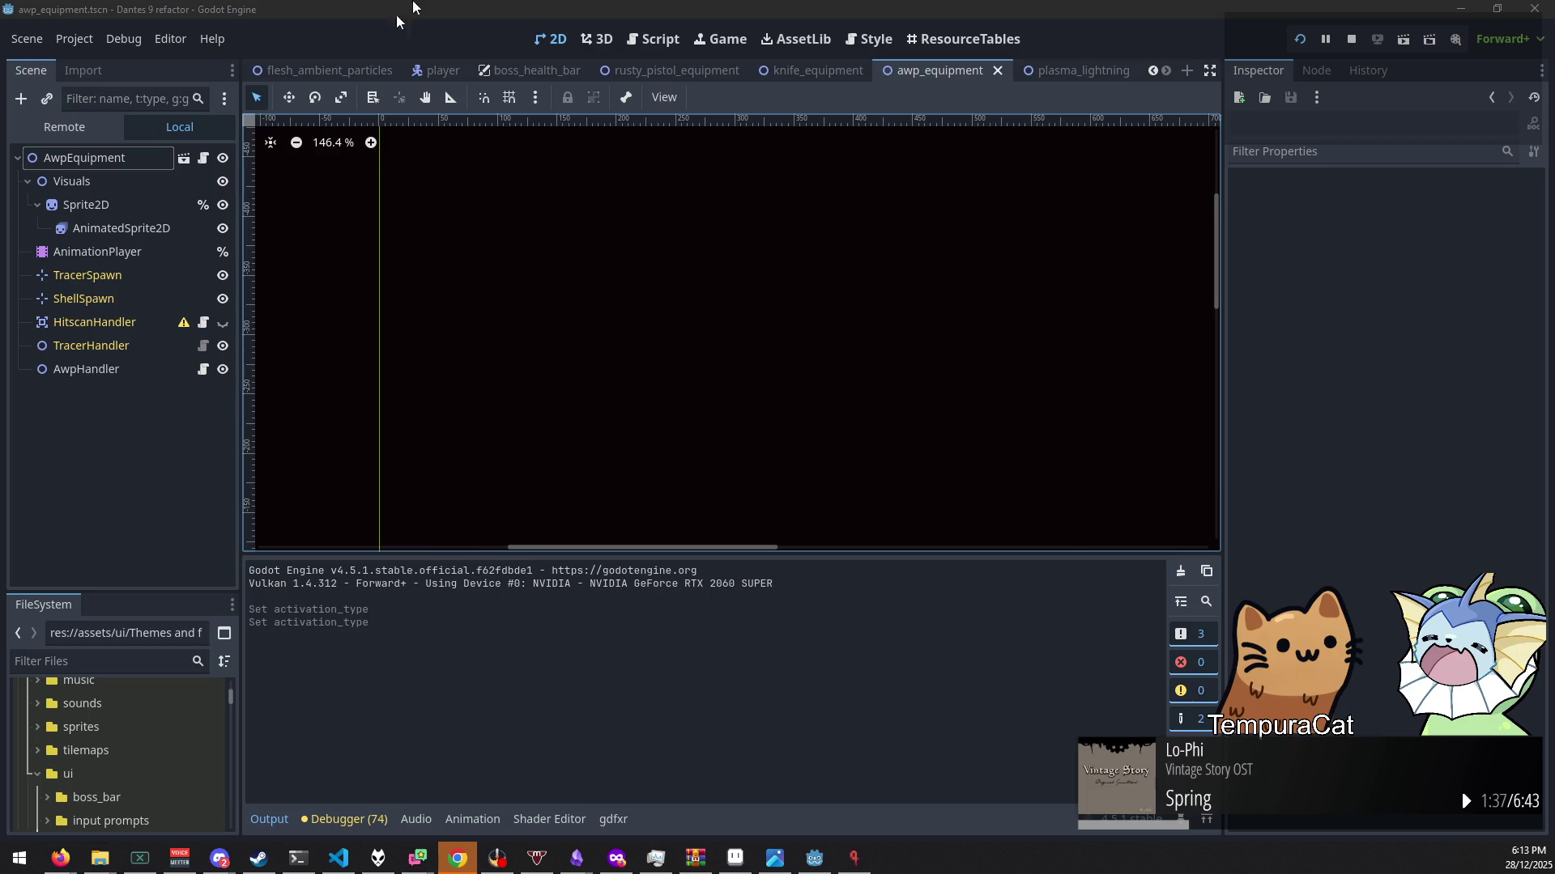
pyautogui.hotkey('alt', 'Tab')
pyautogui.moveTo(899, 631); pyautogui.dragTo(809, 353)
pyautogui.click(704, 268)
pyautogui.click(704, 268)
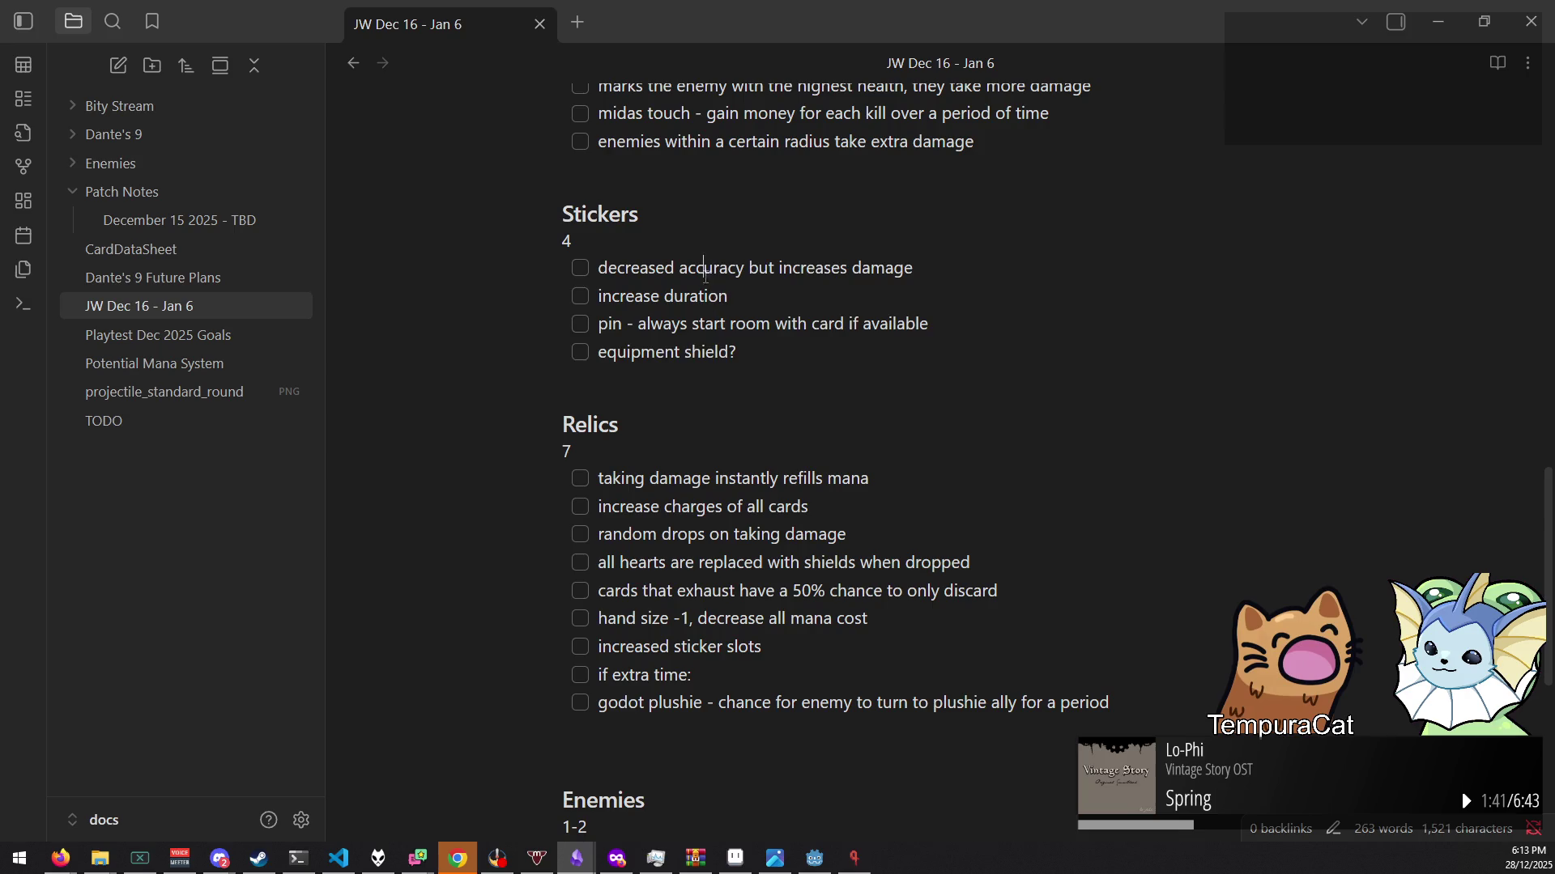
pyautogui.moveTo(705, 268); pyautogui.dragTo(810, 353)
pyautogui.moveTo(727, 463); pyautogui.dragTo(972, 567)
pyautogui.click(957, 703)
pyautogui.click(956, 702)
pyautogui.moveTo(1039, 720); pyautogui.dragTo(372, 241)
pyautogui.click(982, 413)
pyautogui.scroll(-3)
pyautogui.click(898, 396)
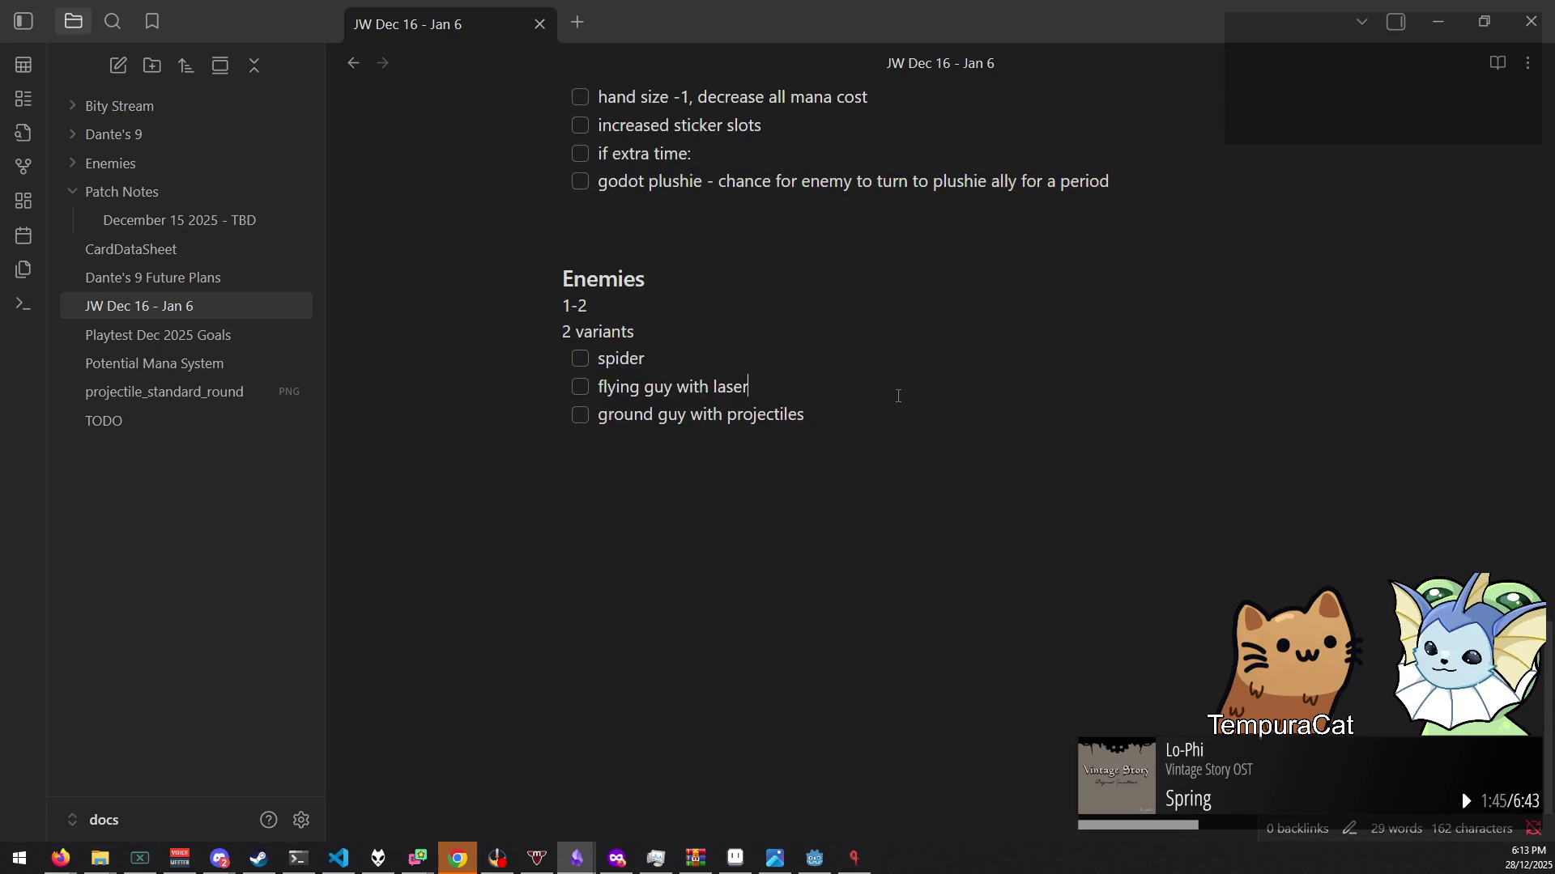
pyautogui.scroll(3)
pyautogui.moveTo(1045, 664); pyautogui.dragTo(646, 289)
pyautogui.click(1058, 580)
pyautogui.moveTo(1039, 696); pyautogui.dragTo(645, 369)
pyautogui.press('Right')
pyautogui.moveTo(601, 525); pyautogui.dragTo(1041, 520)
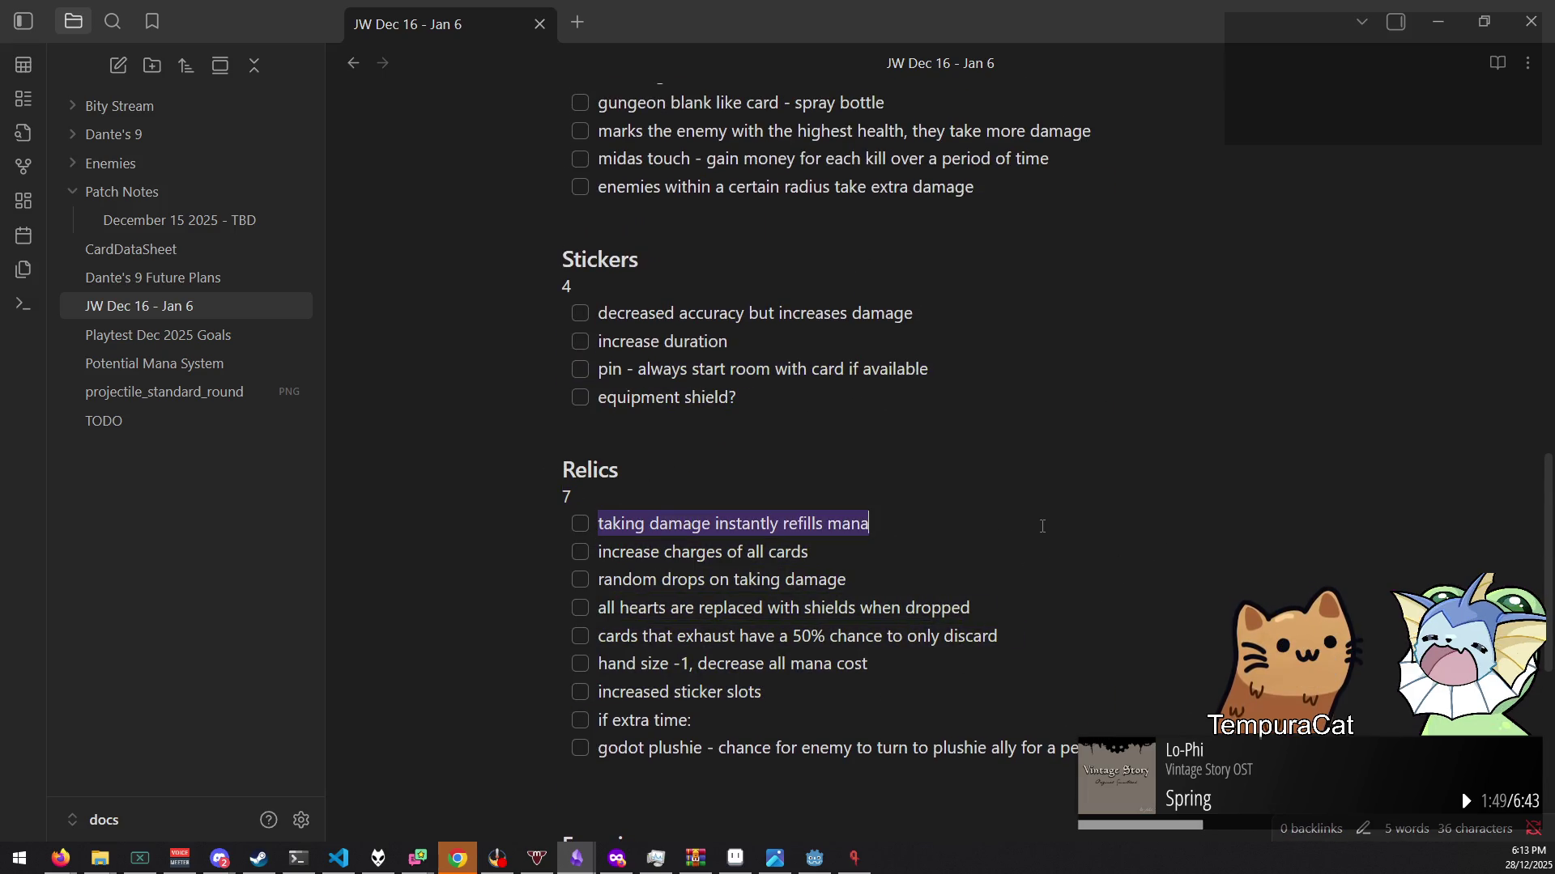
pyautogui.moveTo(869, 664); pyautogui.dragTo(762, 692)
pyautogui.press('Left')
pyautogui.moveTo(615, 522); pyautogui.dragTo(869, 525)
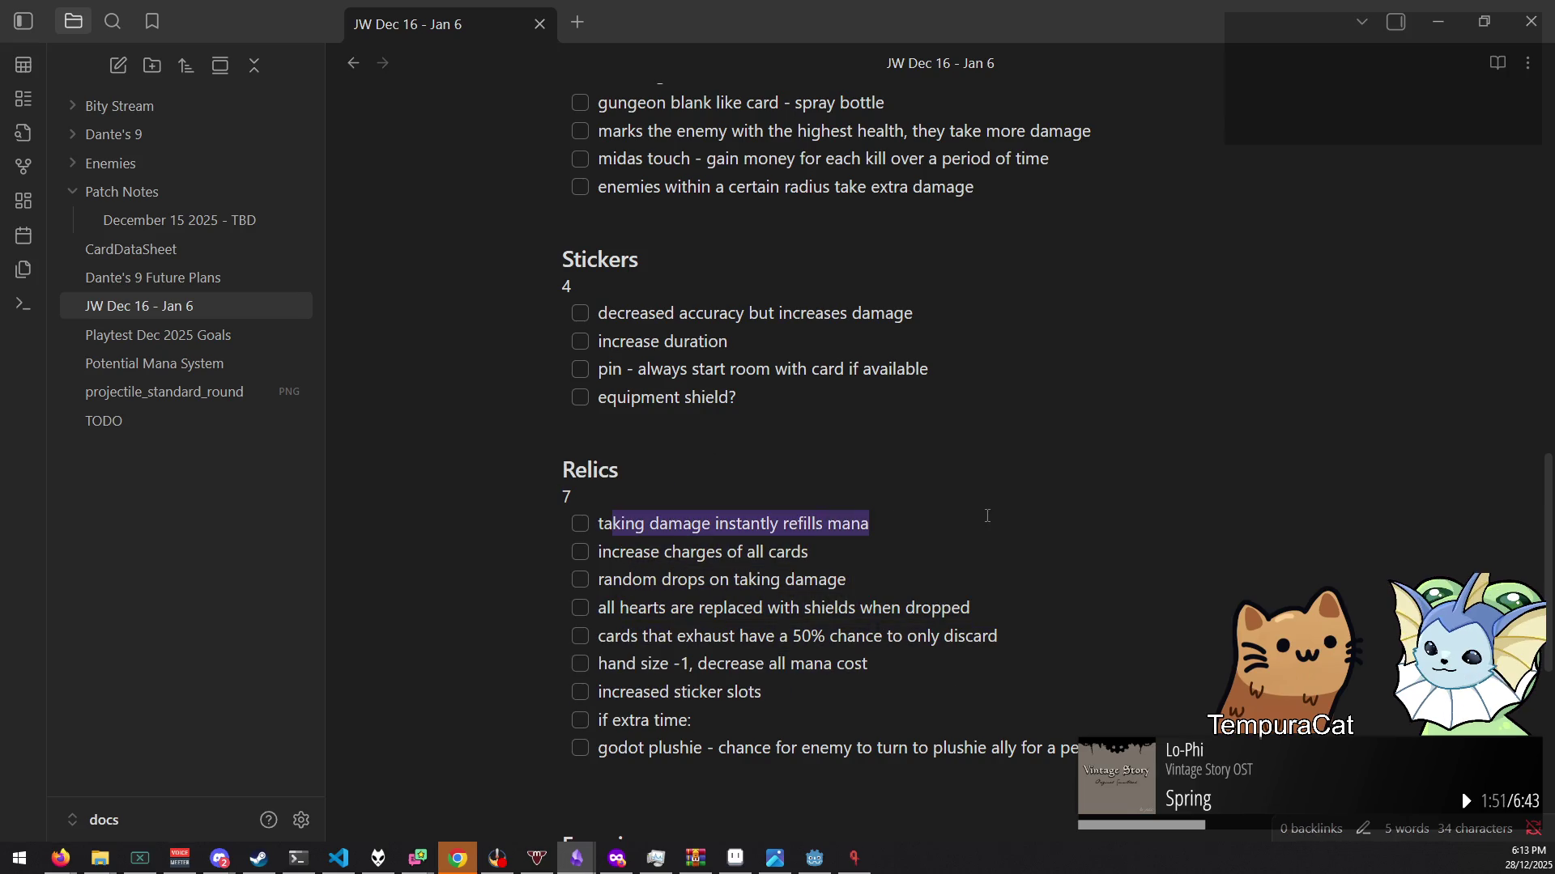
pyautogui.scroll(3)
pyautogui.scroll(-3)
pyautogui.moveTo(899, 300); pyautogui.dragTo(497, 260)
pyautogui.click(996, 591)
pyautogui.moveTo(996, 591); pyautogui.dragTo(863, 487)
pyautogui.click(1055, 590)
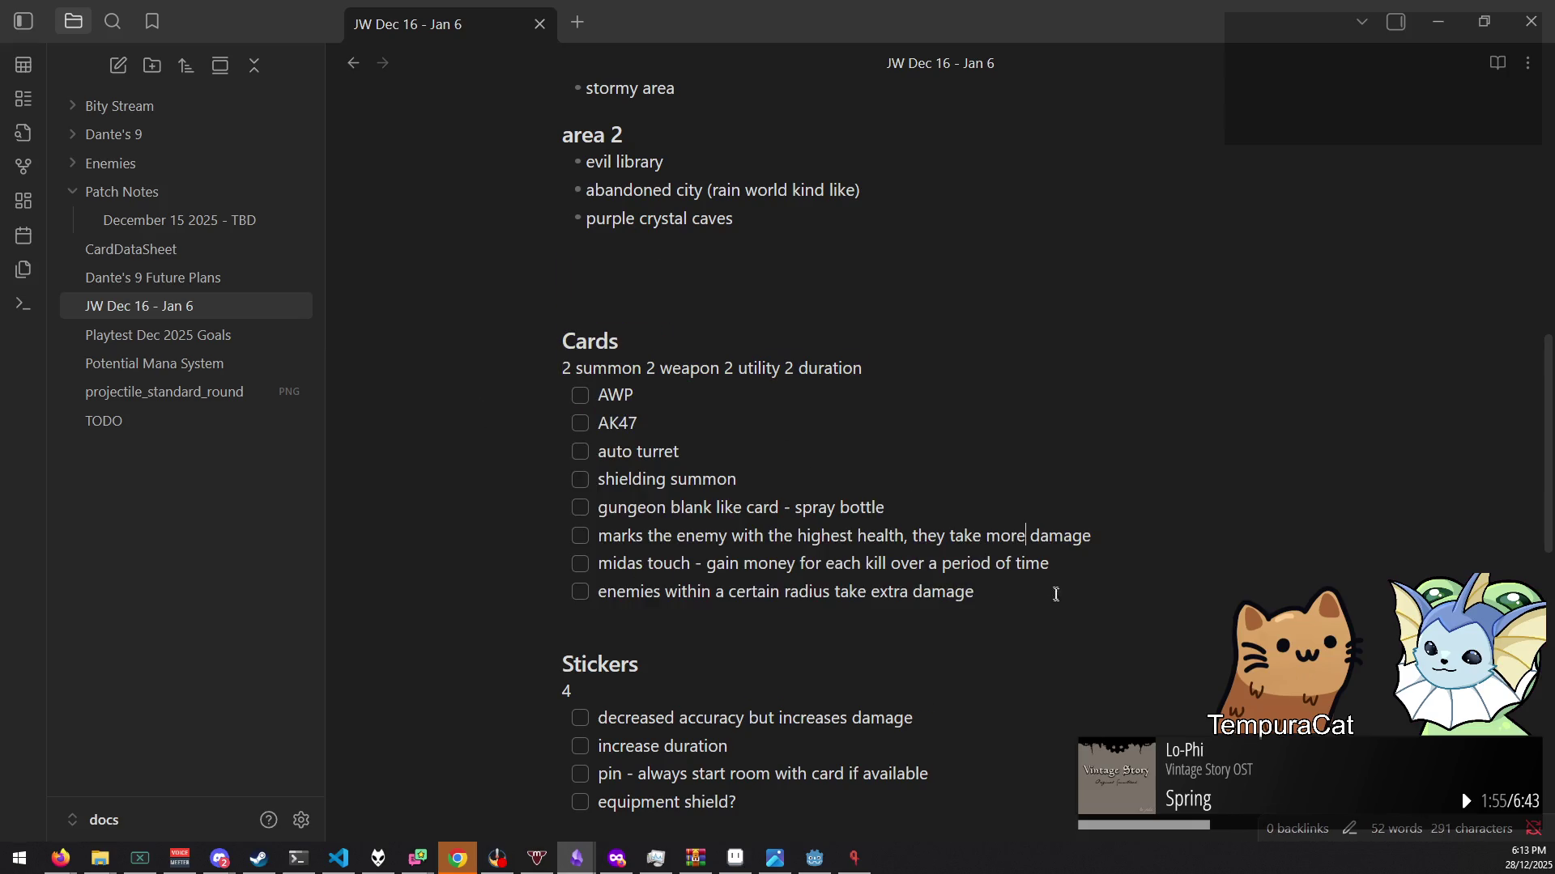
pyautogui.scroll(-3)
pyautogui.moveTo(597, 131); pyautogui.dragTo(885, 441)
pyautogui.moveTo(737, 397); pyautogui.dragTo(808, 551)
pyautogui.click(932, 608)
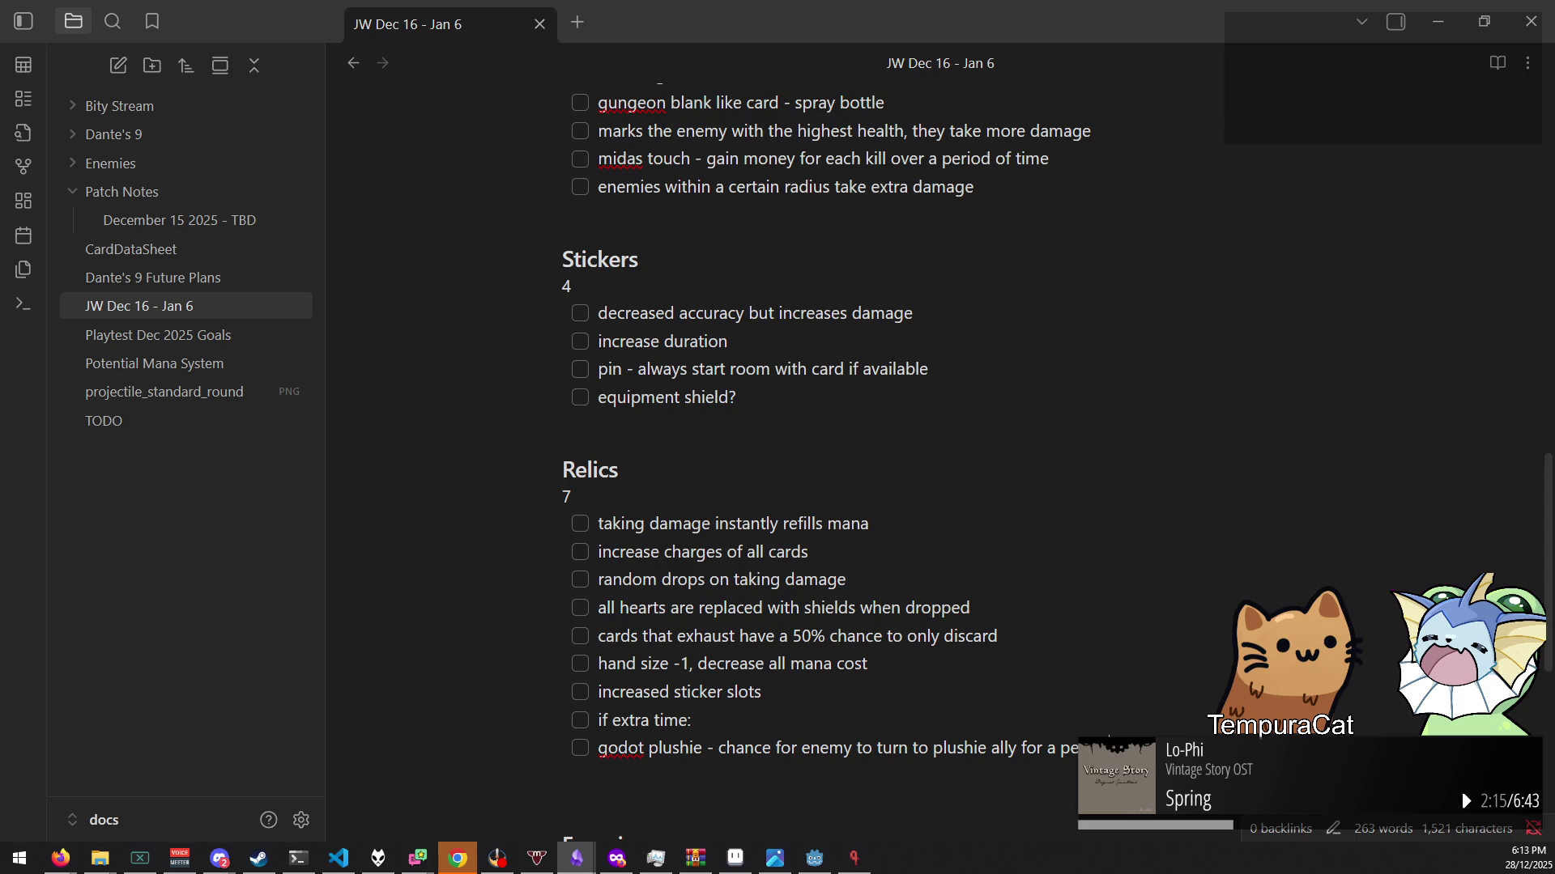
pyautogui.moveTo(723, 770); pyautogui.dragTo(562, 259)
pyautogui.click(1131, 597)
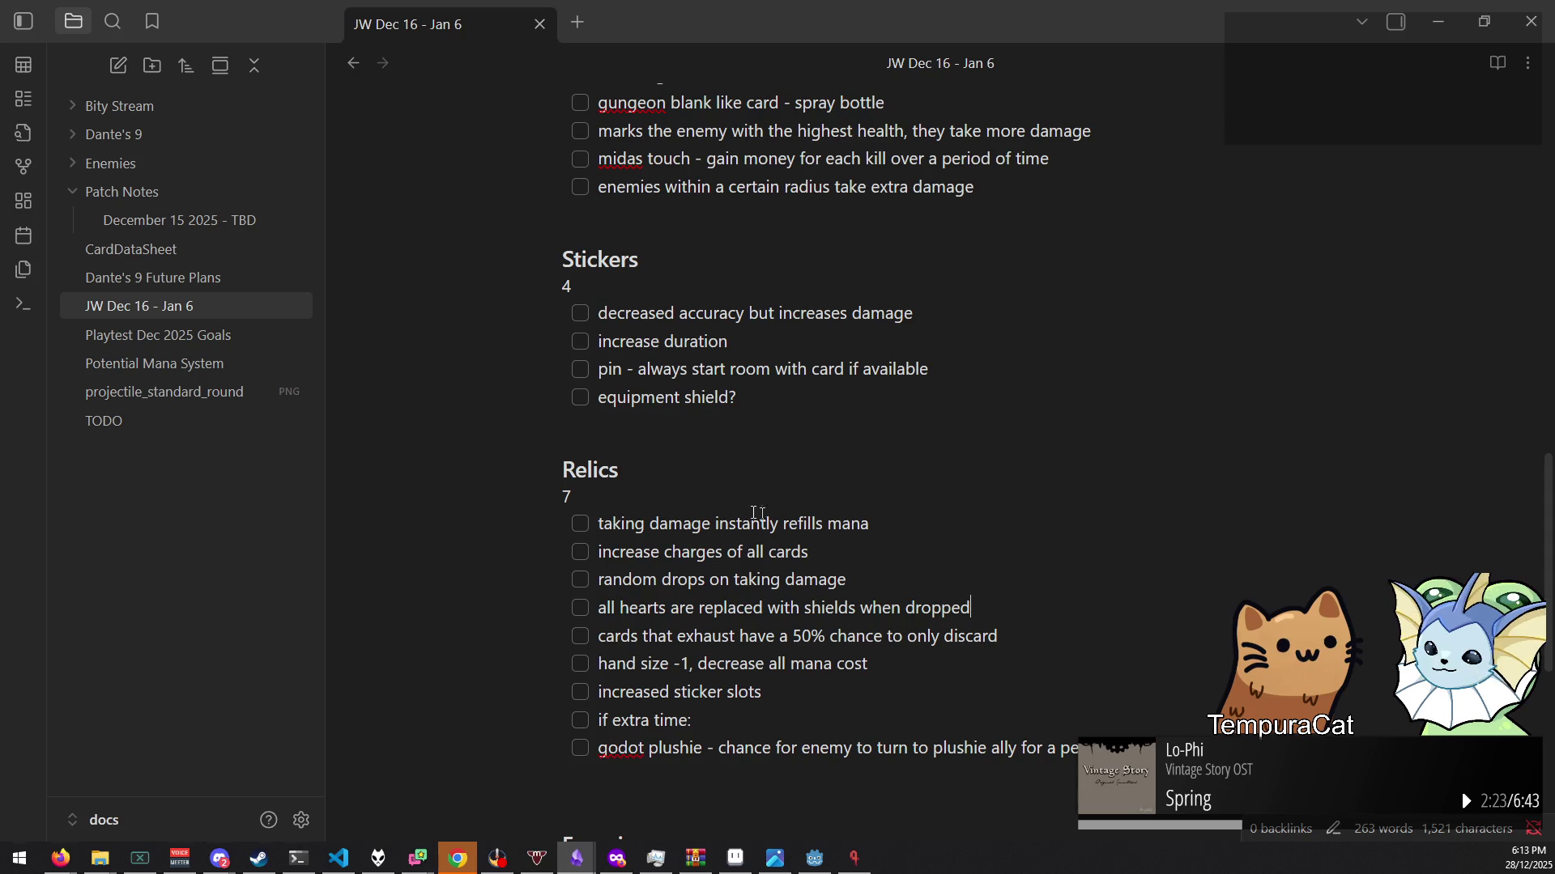
pyautogui.moveTo(604, 524); pyautogui.dragTo(951, 521)
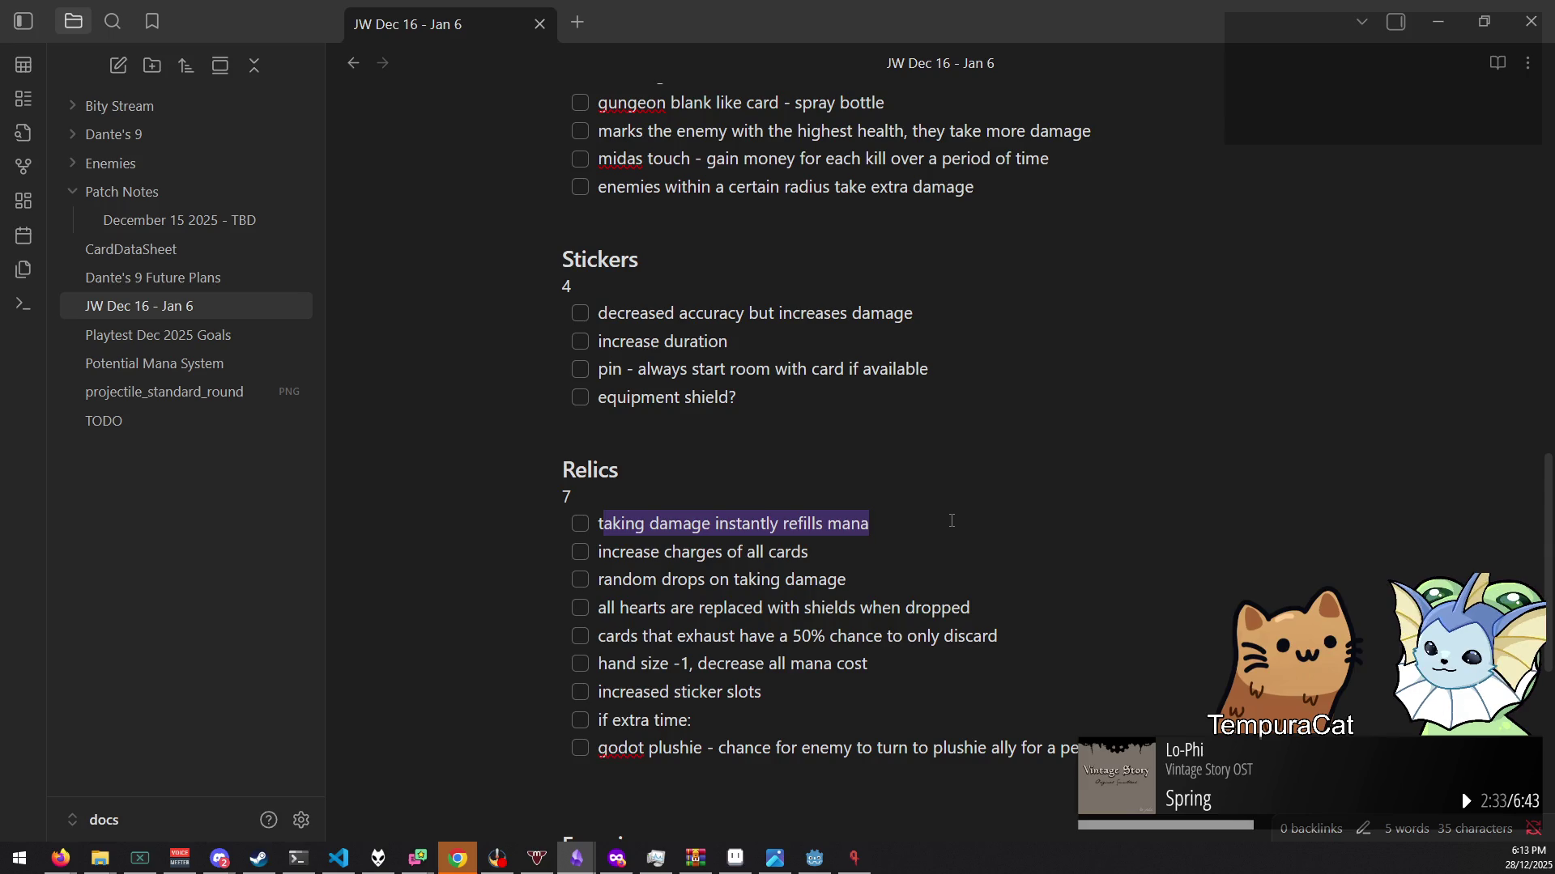
pyautogui.click(902, 521)
pyautogui.scroll(-3)
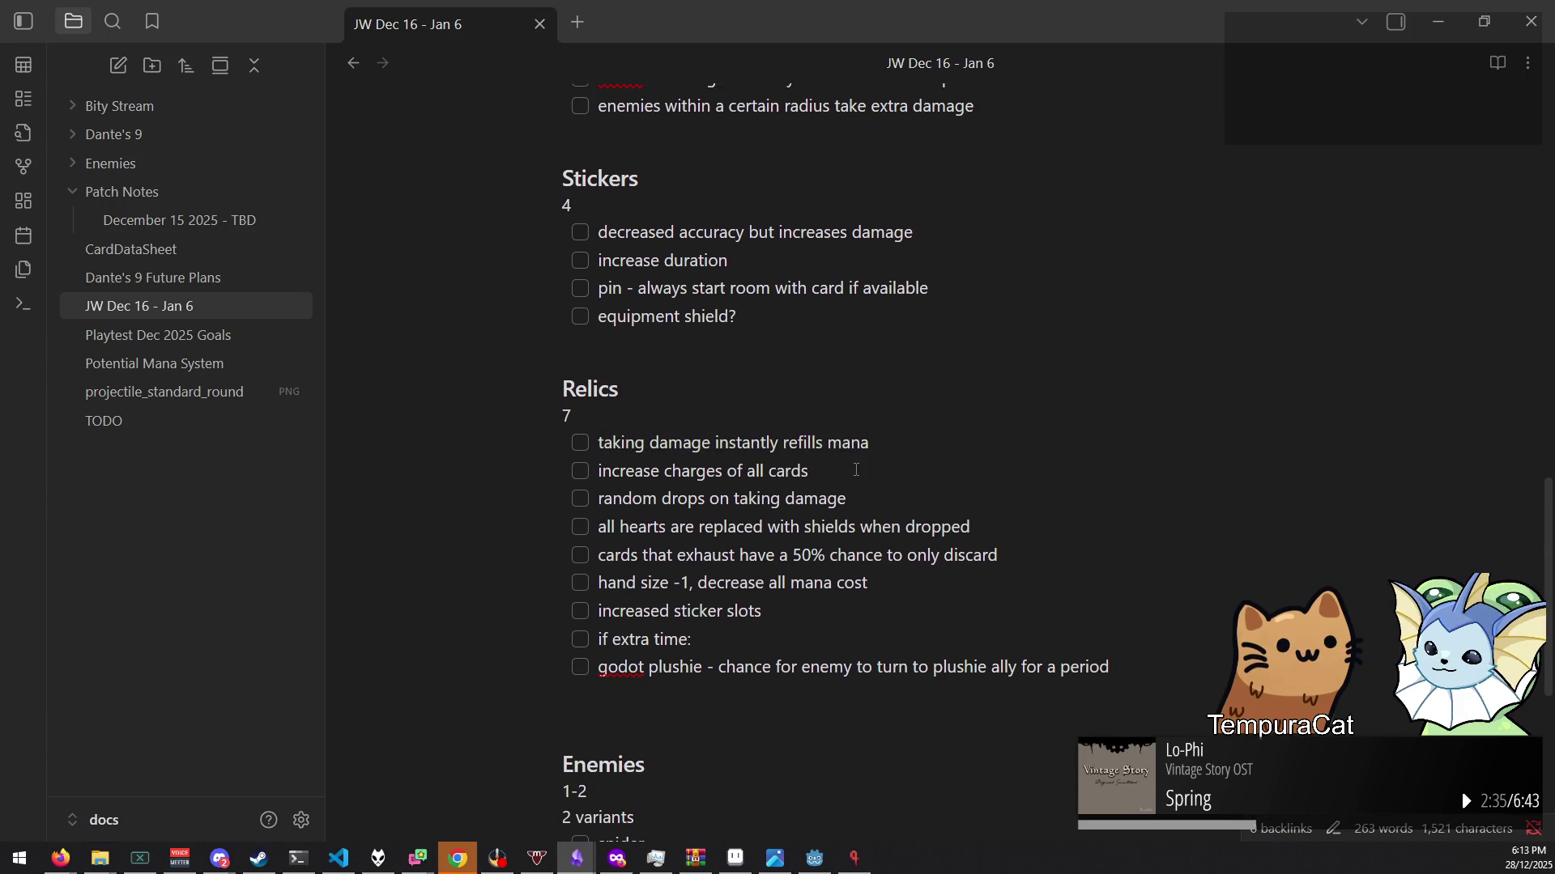
pyautogui.moveTo(850, 499); pyautogui.dragTo(607, 501)
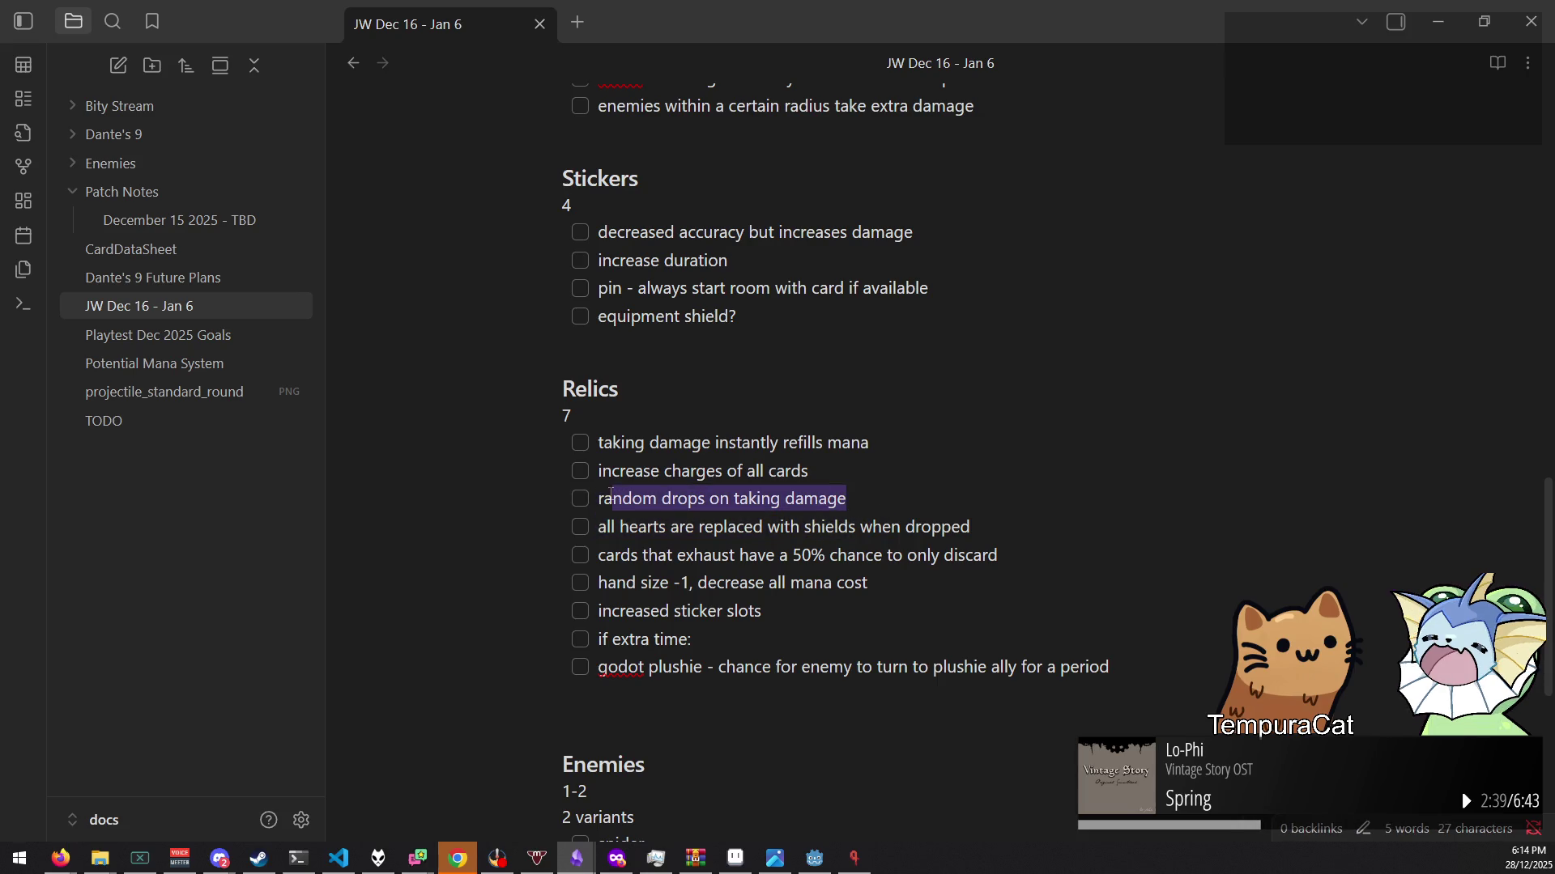
pyautogui.click(885, 499)
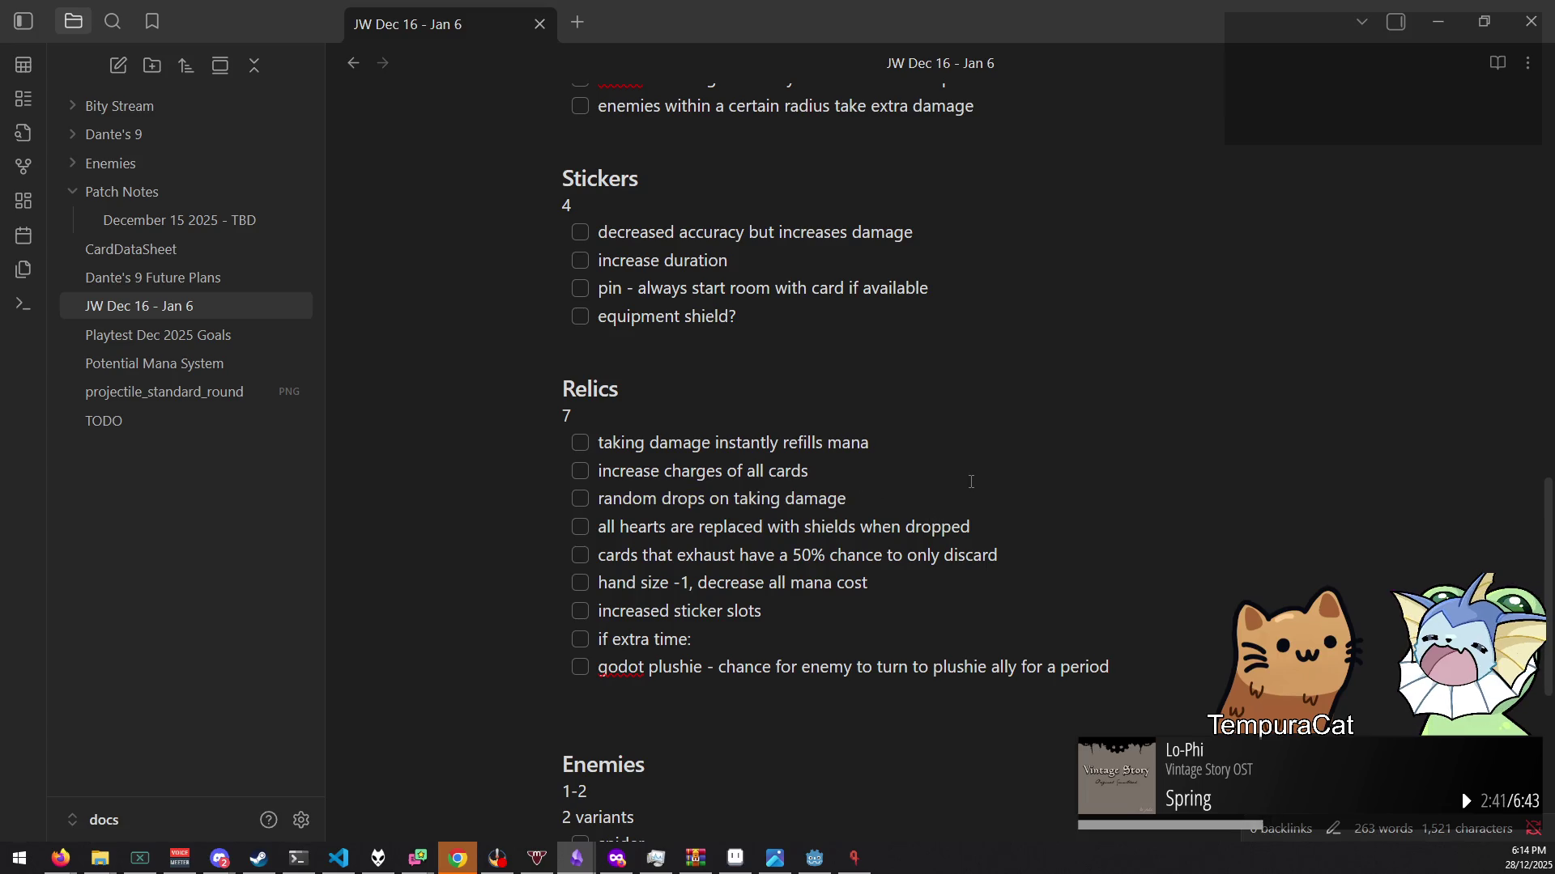
pyautogui.scroll(3)
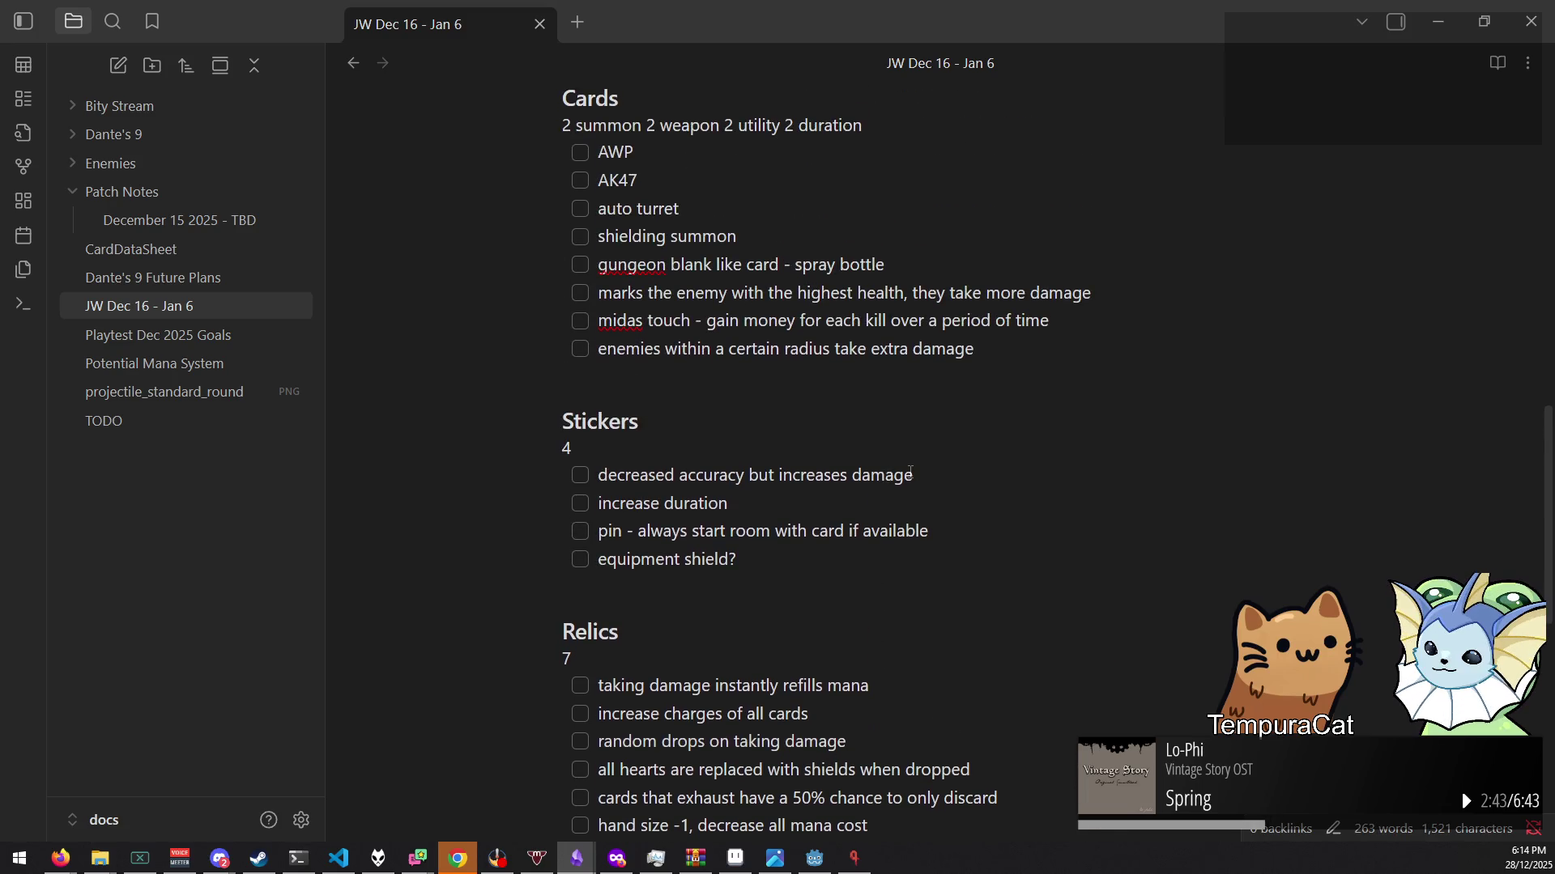
pyautogui.scroll(3)
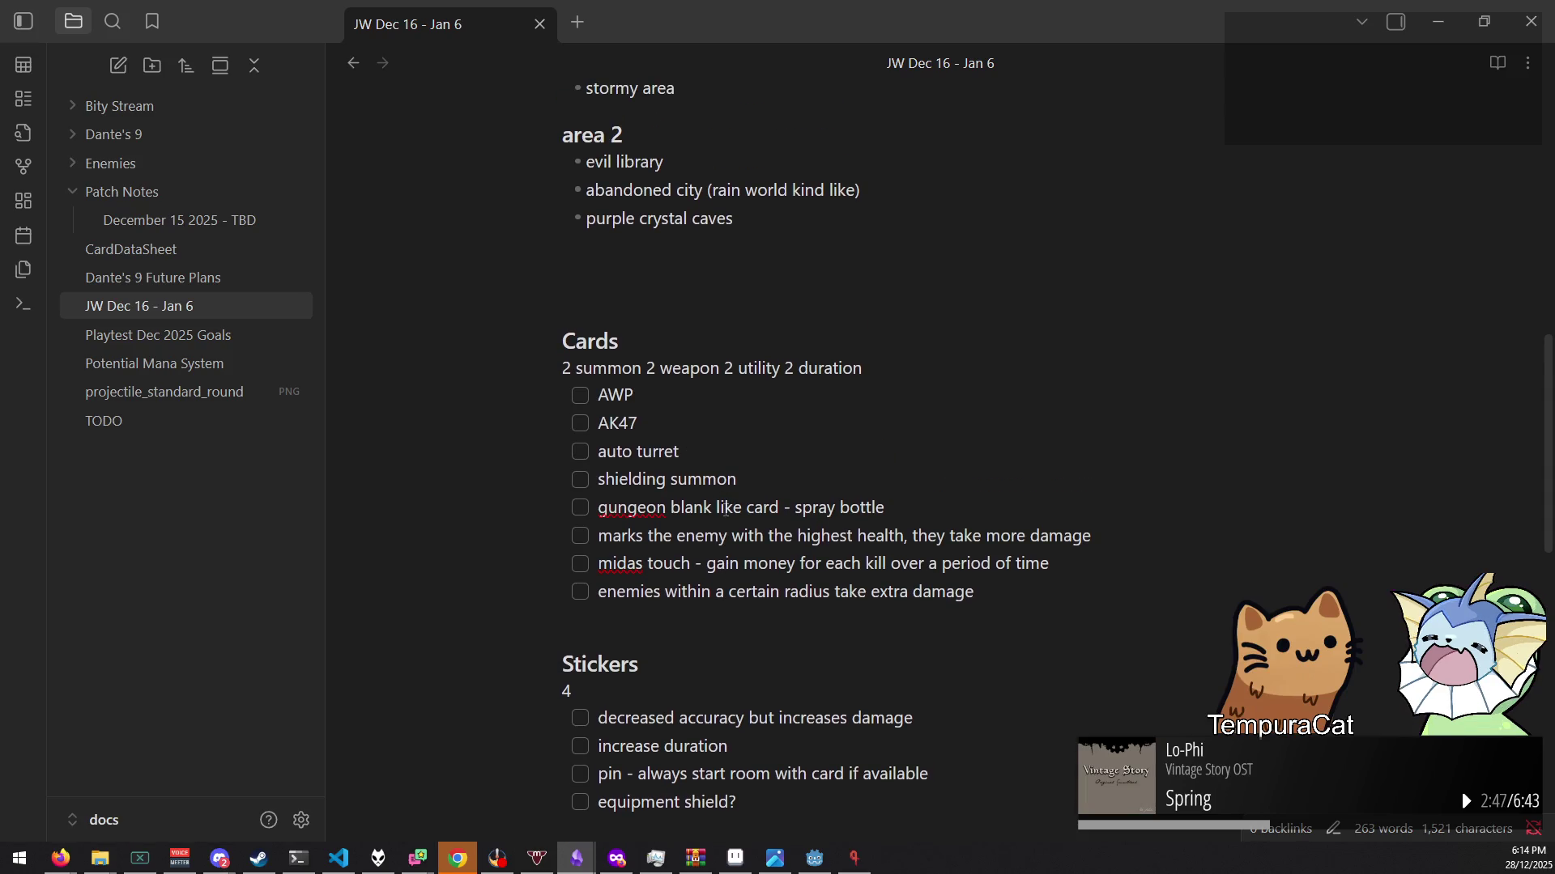
pyautogui.scroll(3)
pyautogui.scroll(-3)
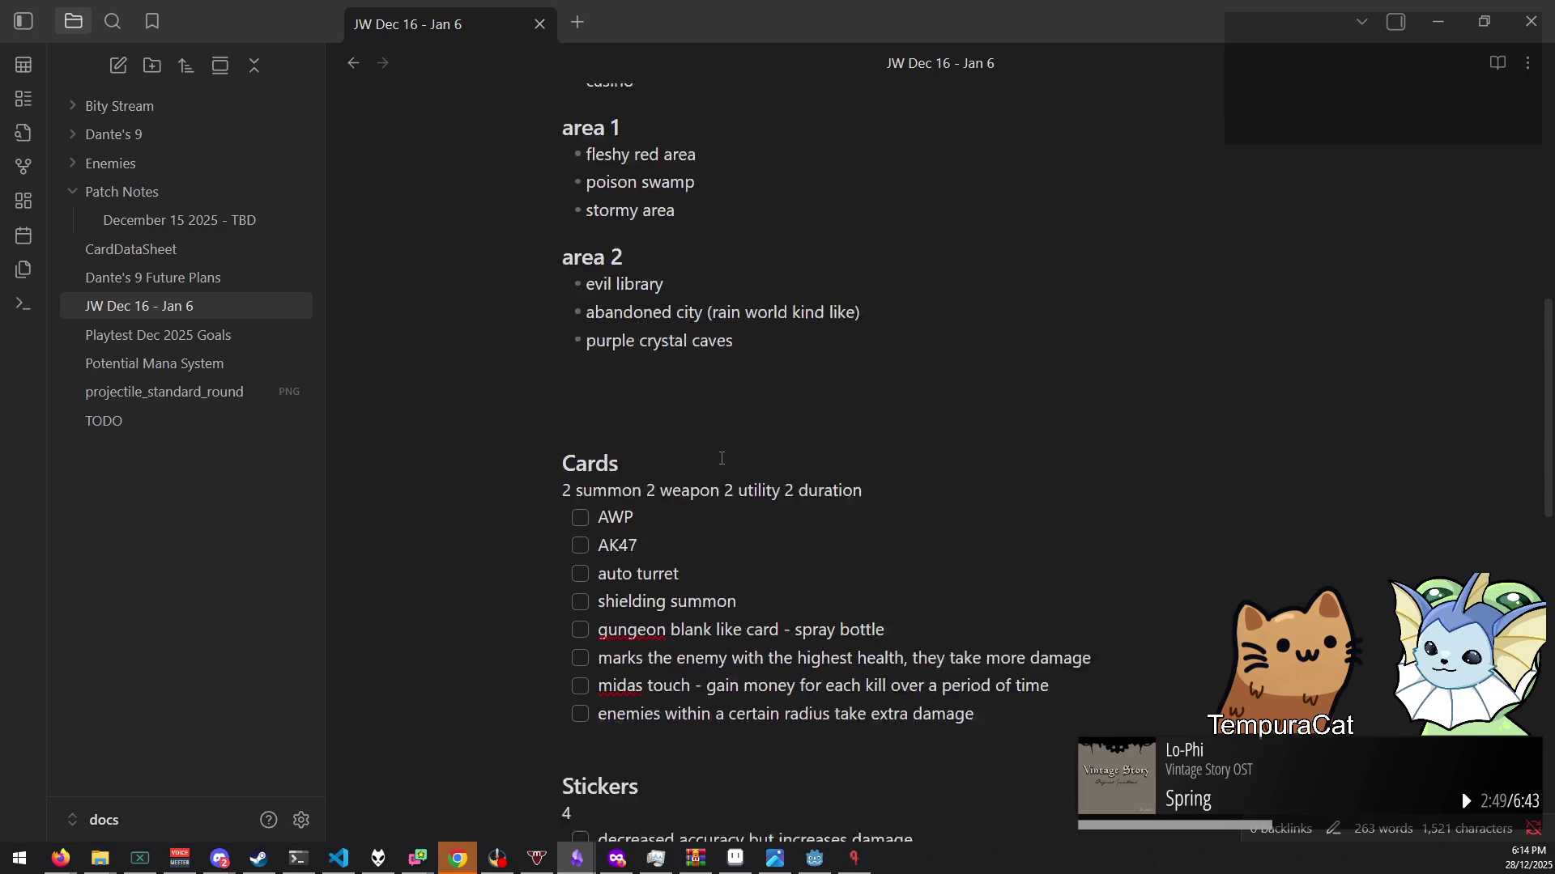
pyautogui.scroll(-3)
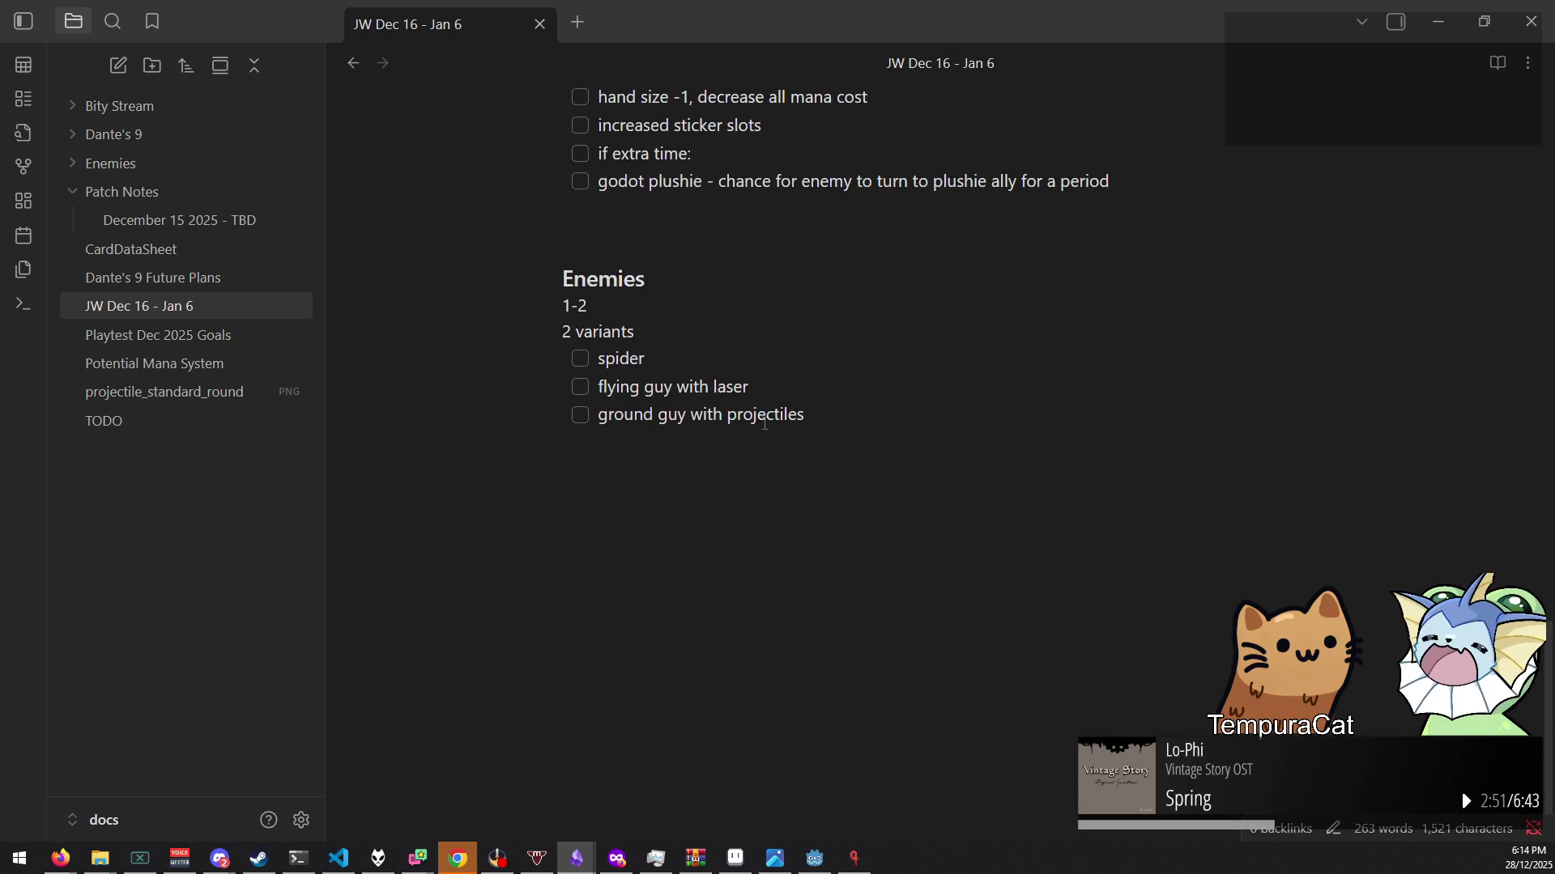